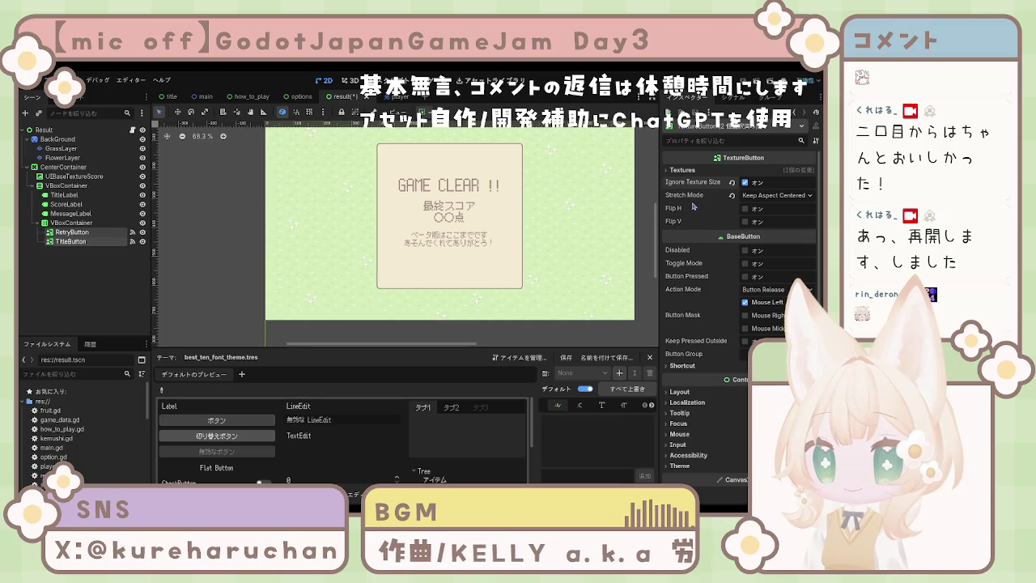
Give the Retry and Title buttons a Custom Minimum Size of 256 × 64 under Layout.
{"action": "left_click", "coordinate": [680, 392]}
{"action": "scroll", "coordinate": [680, 392], "scroll_direction": "down", "scroll_amount": 1}
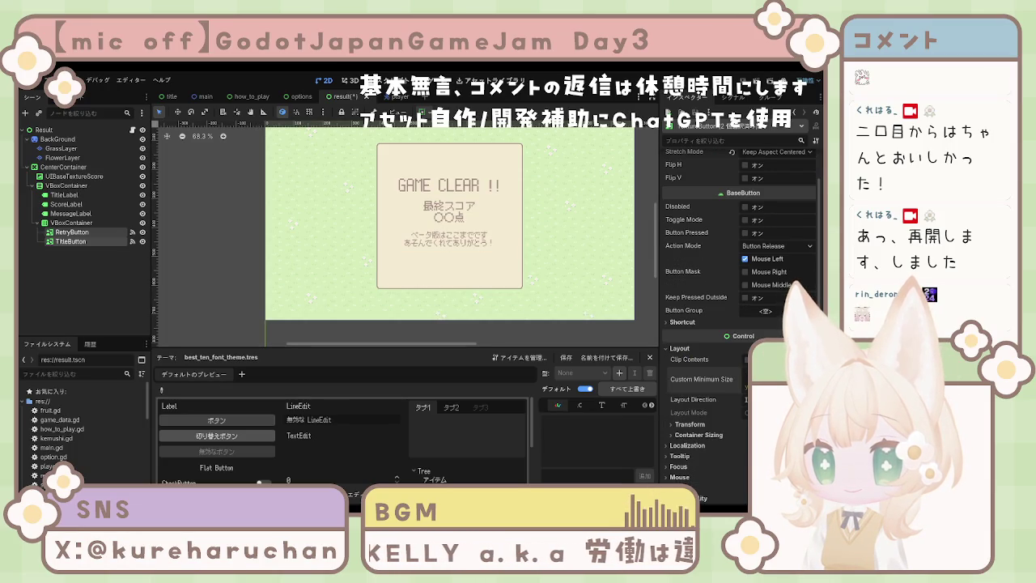
{"action": "left_click_drag", "start_coordinate": [769, 379], "coordinate": [798, 379]}
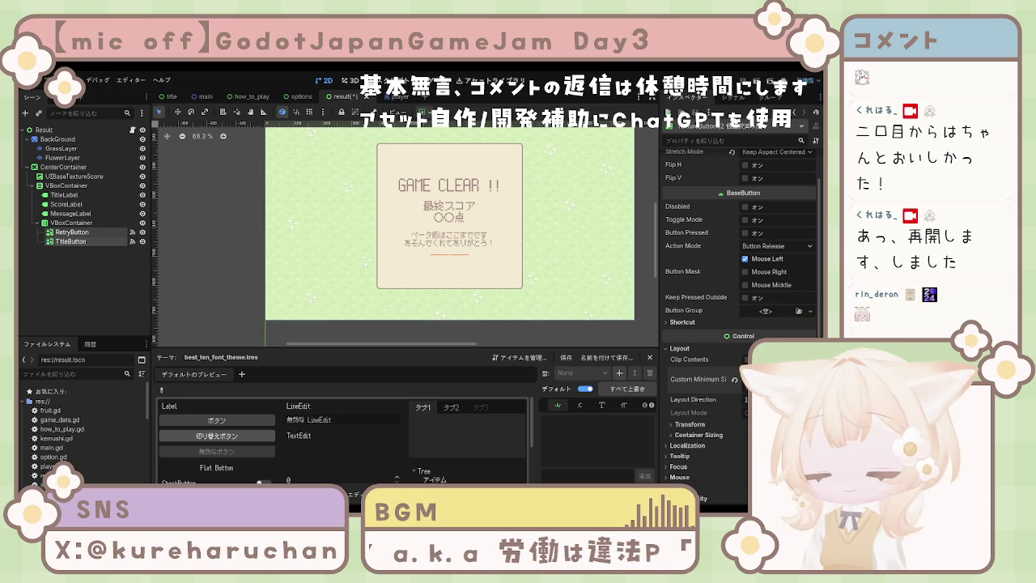
{"action": "left_click_drag", "start_coordinate": [769, 379], "coordinate": [802, 379]}
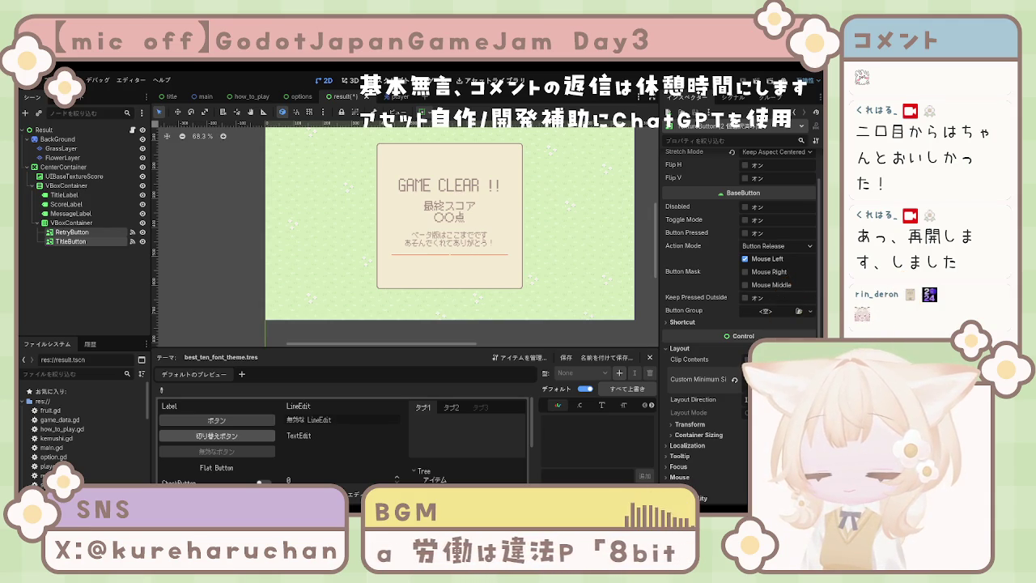
{"action": "key", "text": "Return"}
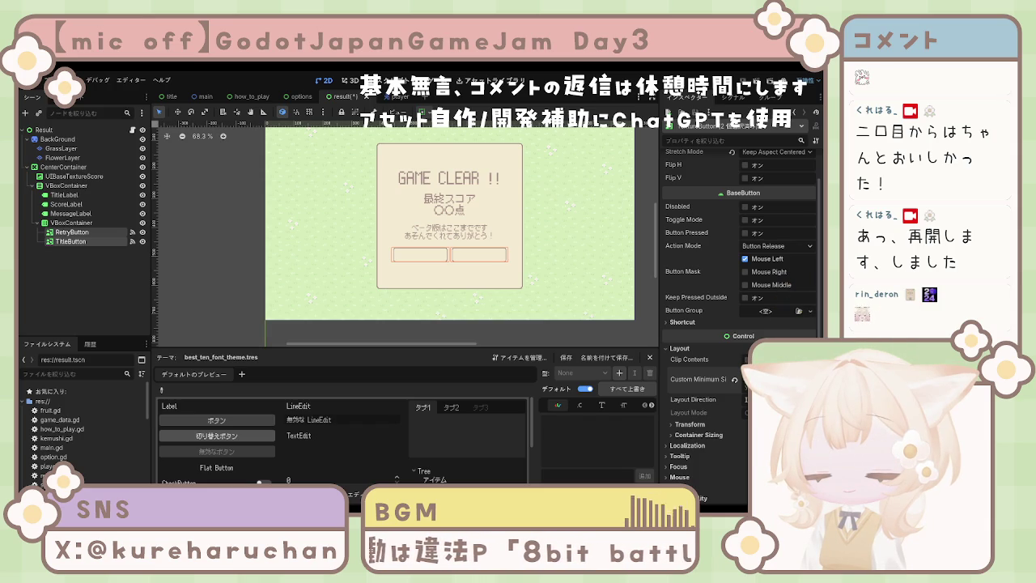
{"action": "key", "text": "Return"}
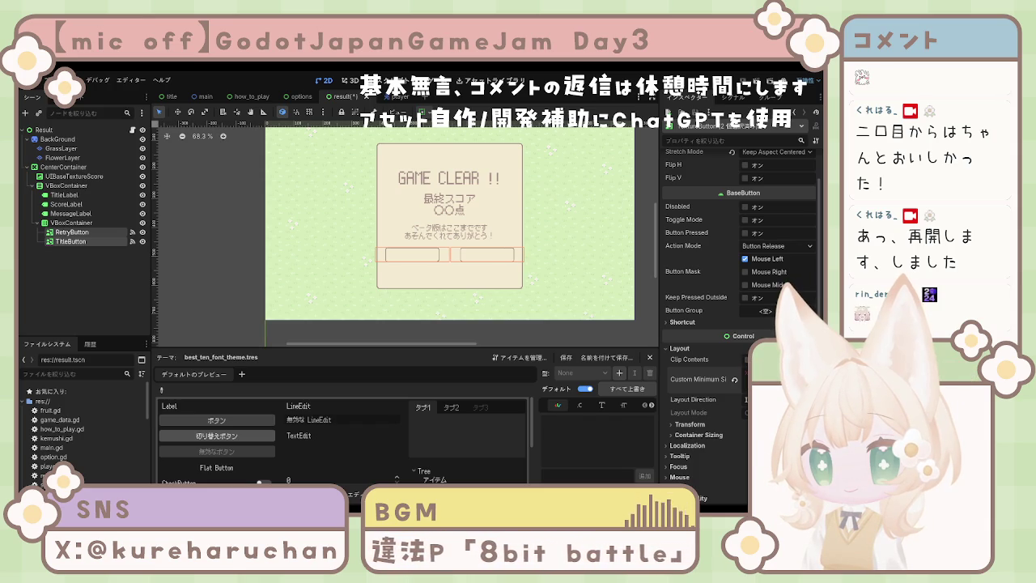
{"action": "key", "text": "Return"}
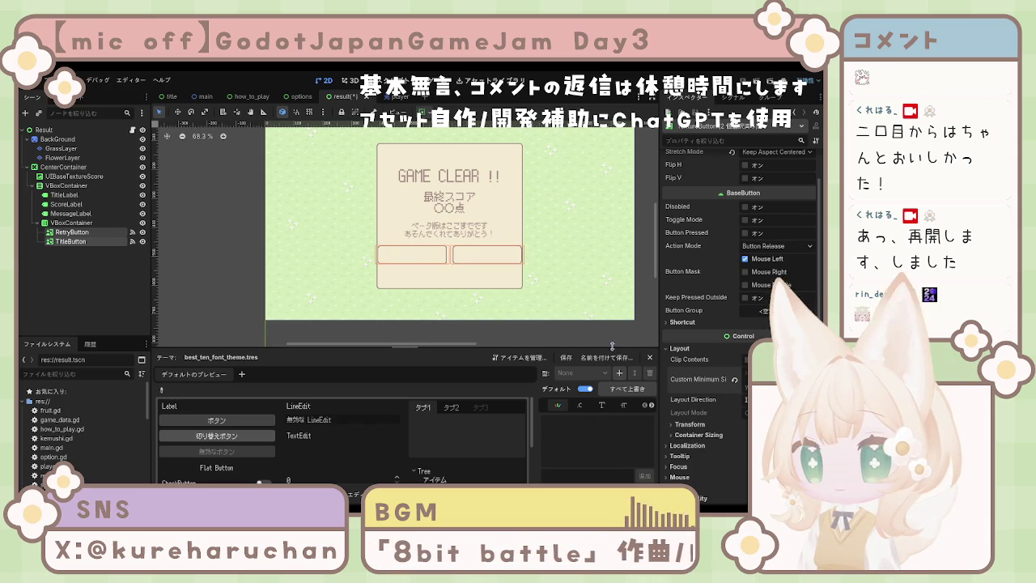
{"action": "scroll", "coordinate": [746, 344], "scroll_direction": "down", "scroll_amount": 3}
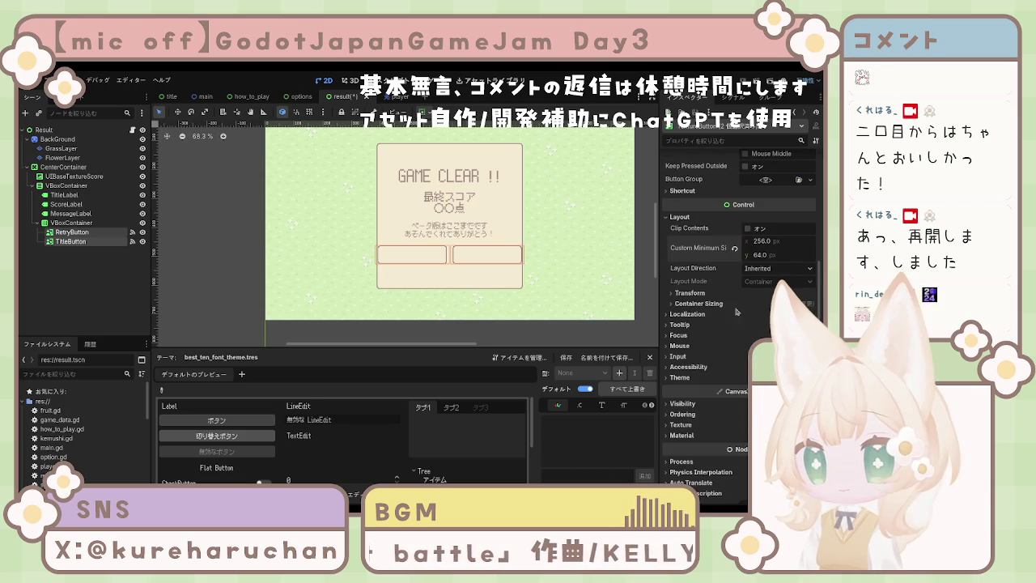
{"action": "scroll", "coordinate": [744, 284], "scroll_direction": "up", "scroll_amount": 4}
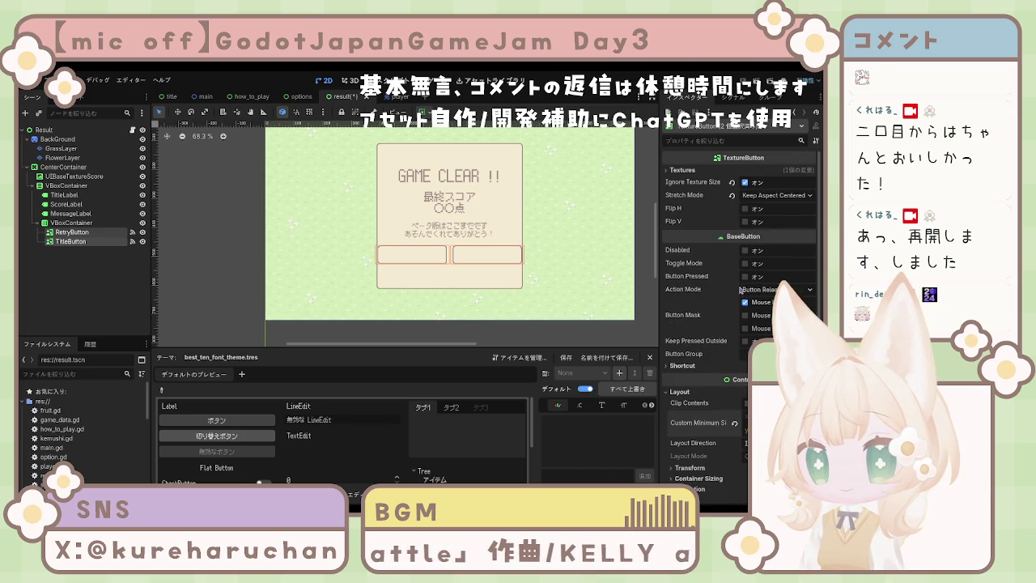
{"action": "left_click", "coordinate": [745, 183]}
{"action": "left_click", "coordinate": [746, 183]}
{"action": "left_click", "coordinate": [745, 183]}
{"action": "left_click", "coordinate": [745, 183]}
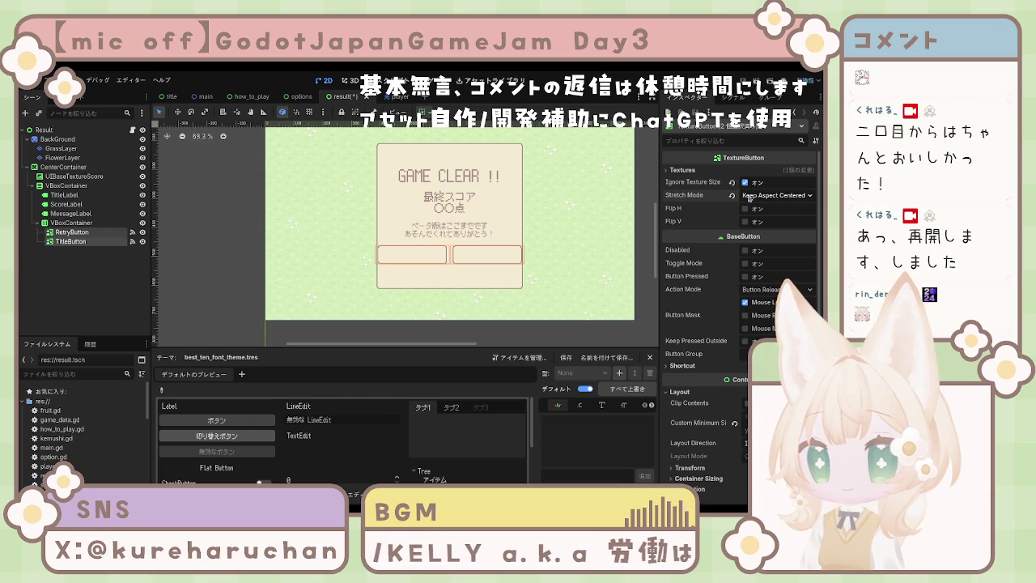
{"action": "key", "text": "ctrl+z"}
{"action": "key", "text": "ctrl+z"}
{"action": "key", "text": "ctrl+z"}
{"action": "key", "text": "ctrl+z"}
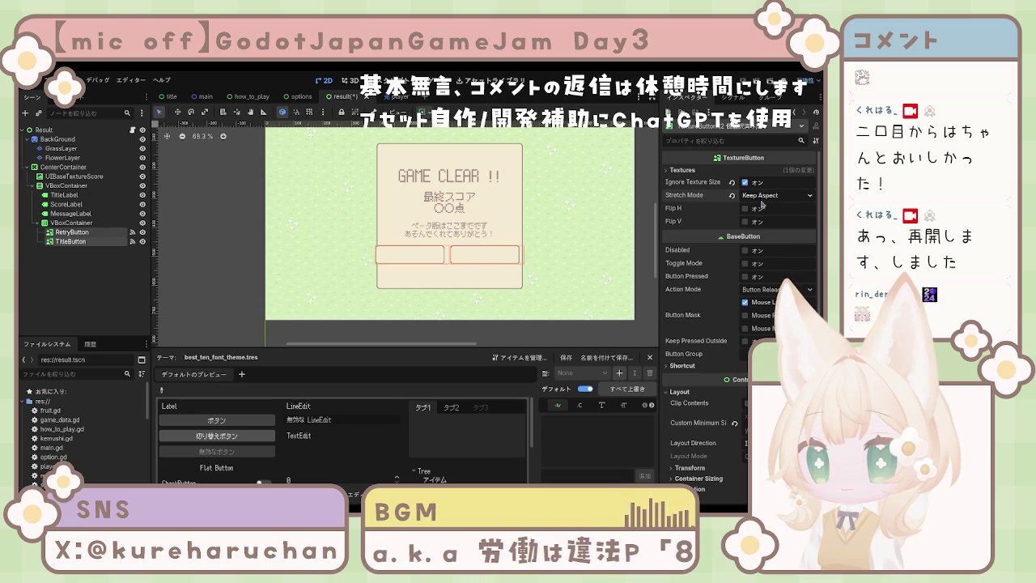
{"action": "key", "text": "ctrl+z"}
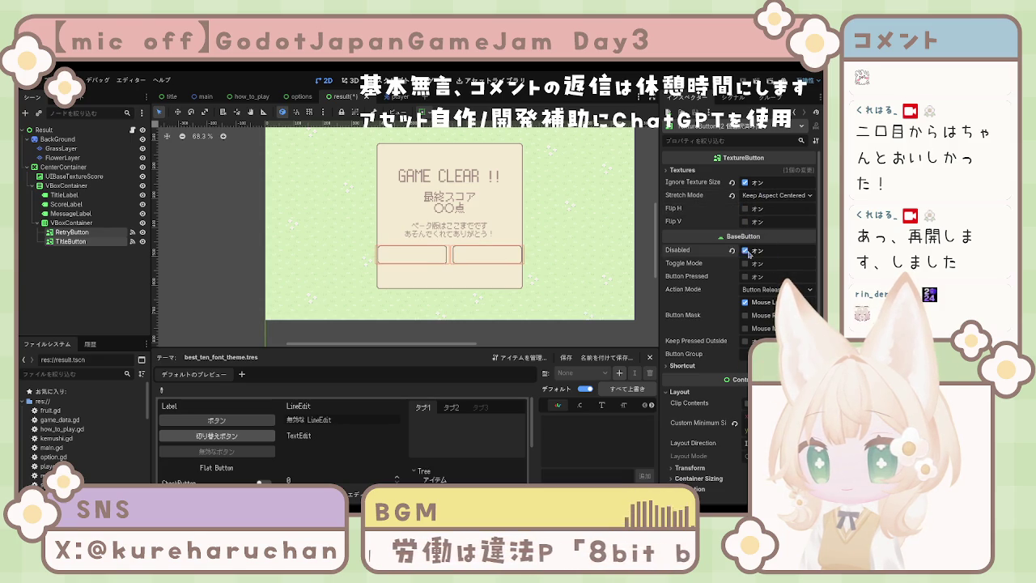
{"action": "scroll", "coordinate": [753, 314], "scroll_direction": "down", "scroll_amount": 5}
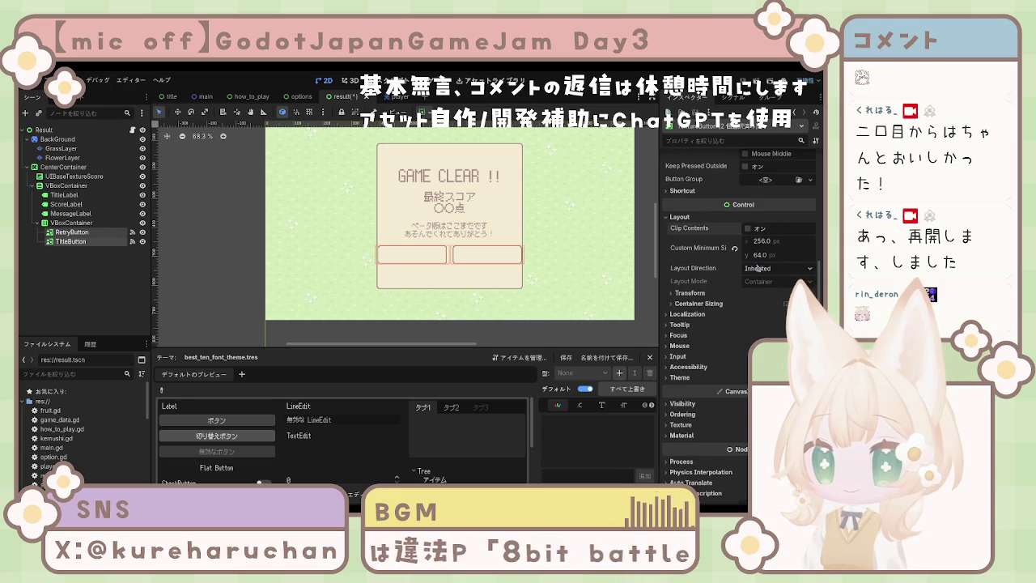
{"action": "left_click", "coordinate": [701, 302]}
{"action": "left_click", "coordinate": [700, 304]}
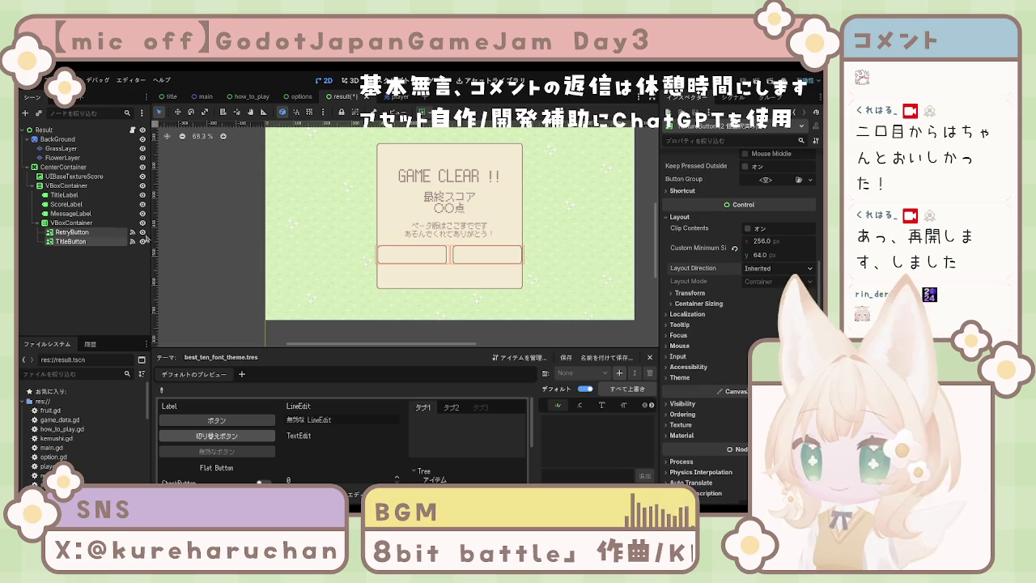
{"action": "left_click", "coordinate": [449, 254]}
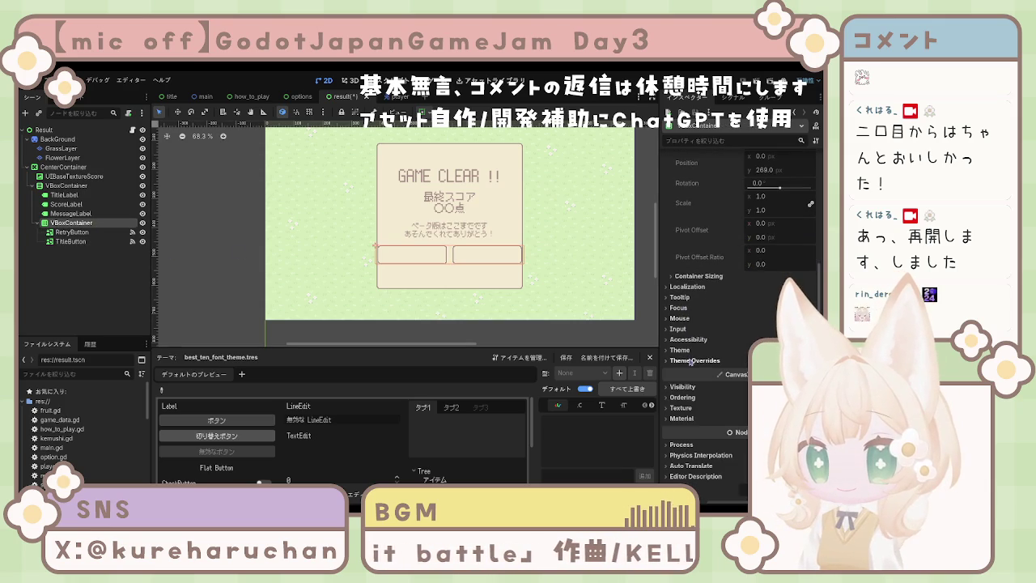
Enable the Separation override on the button VBoxContainer and move it out under CenterContainer.
{"action": "left_click", "coordinate": [695, 360]}
{"action": "left_click", "coordinate": [681, 381]}
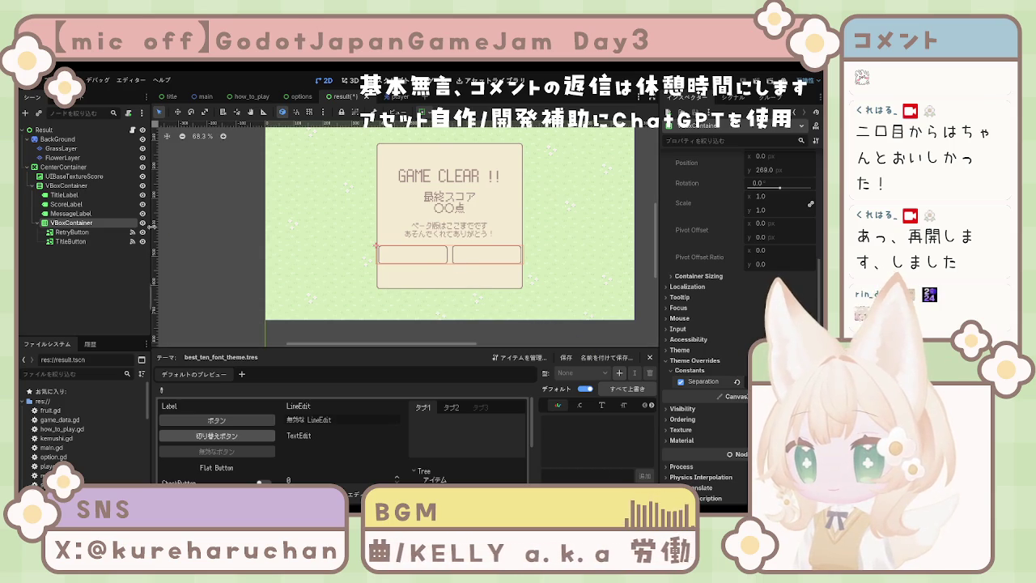
{"action": "mouse_move", "coordinate": [81, 221]}
{"action": "left_mouse_down"}
{"action": "mouse_move", "coordinate": [68, 243]}
{"action": "mouse_move", "coordinate": [65, 204]}
{"action": "mouse_move", "coordinate": [51, 186]}
{"action": "mouse_move", "coordinate": [60, 215]}
{"action": "mouse_move", "coordinate": [63, 186]}
{"action": "left_mouse_up"}
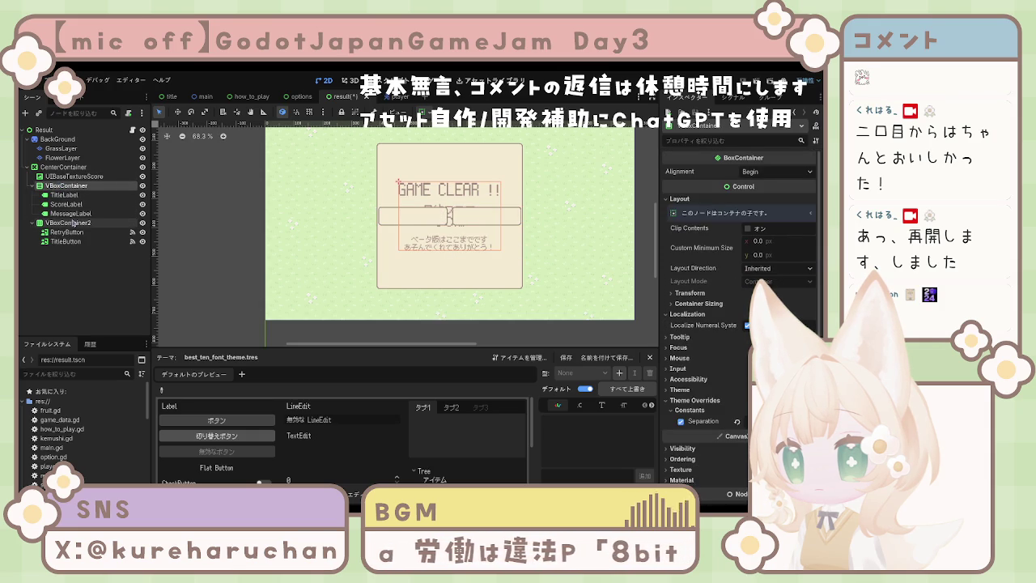
Rearrange VBoxContainer2 and CenterContainer in the Scene dock and reselect VBoxContainer2.
{"action": "left_click_drag", "start_coordinate": [65, 223], "coordinate": [45, 164]}
{"action": "left_click_drag", "start_coordinate": [59, 199], "coordinate": [46, 168]}
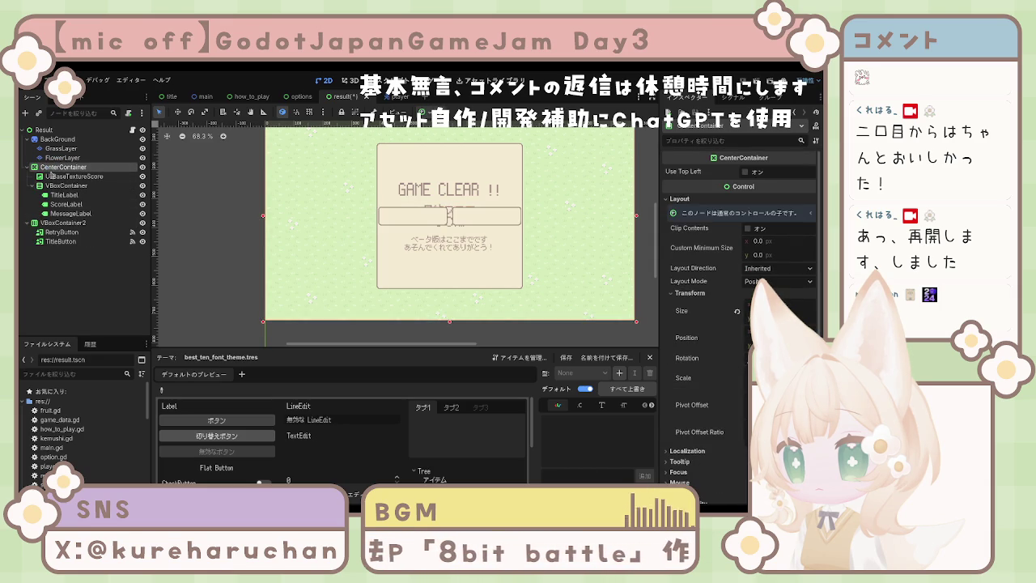
{"action": "left_click", "coordinate": [65, 232]}
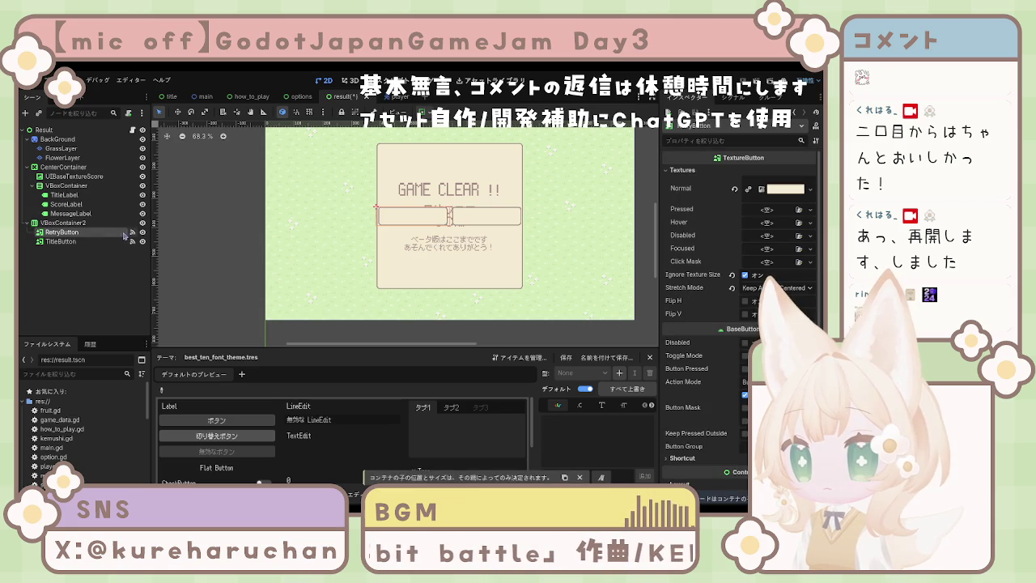
{"action": "left_click", "coordinate": [65, 223]}
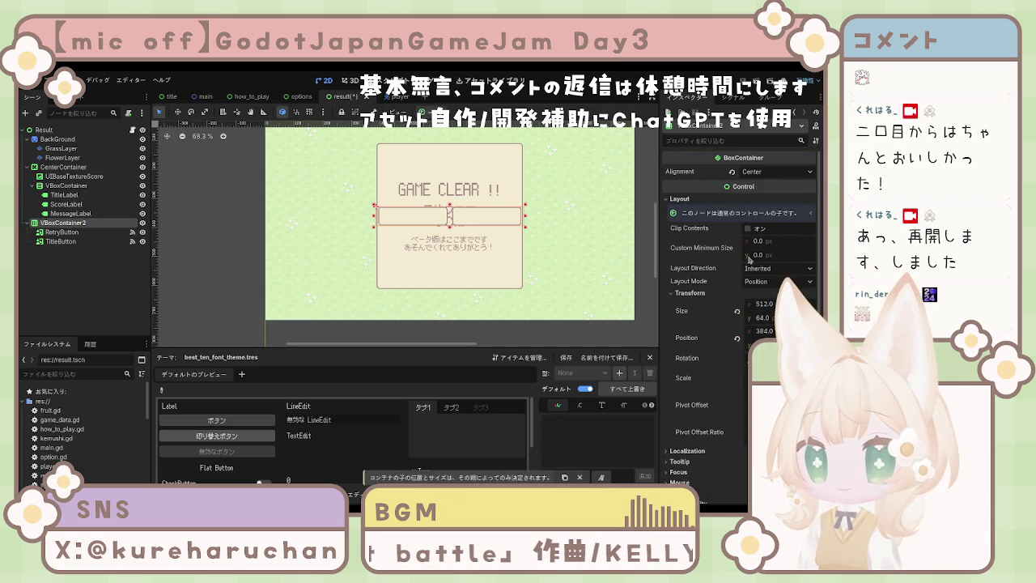
Reset VBoxContainer2's position, switch it to Anchors layout with the Center preset, and drag it lower.
{"action": "left_click", "coordinate": [737, 340]}
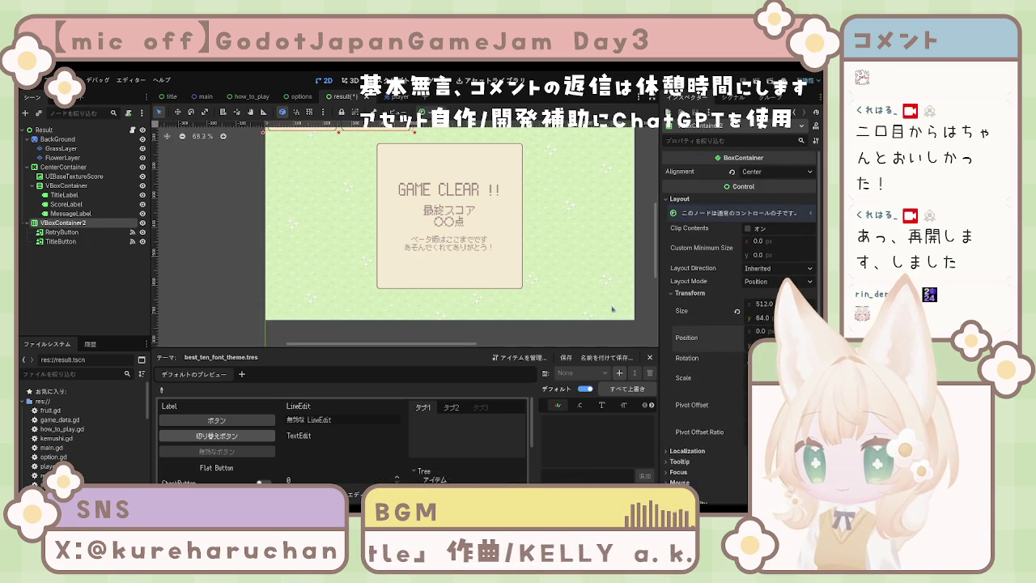
{"action": "left_click", "coordinate": [768, 281]}
{"action": "left_click", "coordinate": [766, 314]}
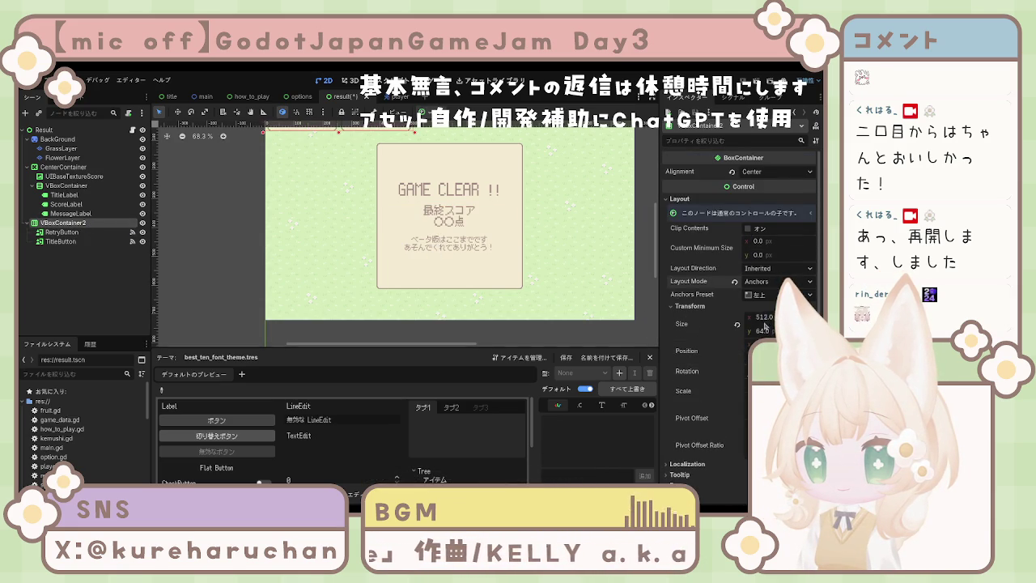
{"action": "left_click", "coordinate": [765, 296]}
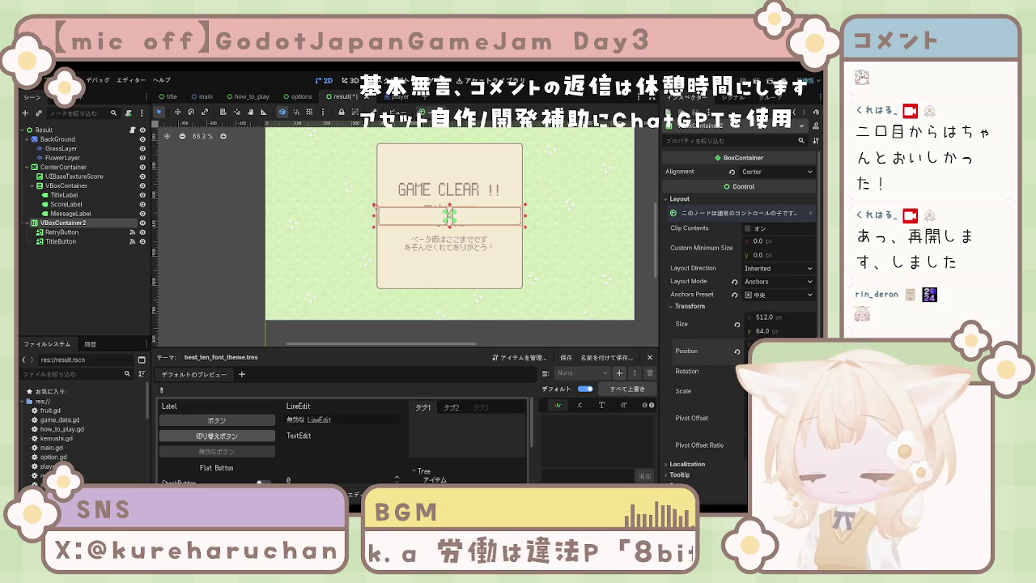
{"action": "left_click_drag", "start_coordinate": [449, 216], "coordinate": [449, 229]}
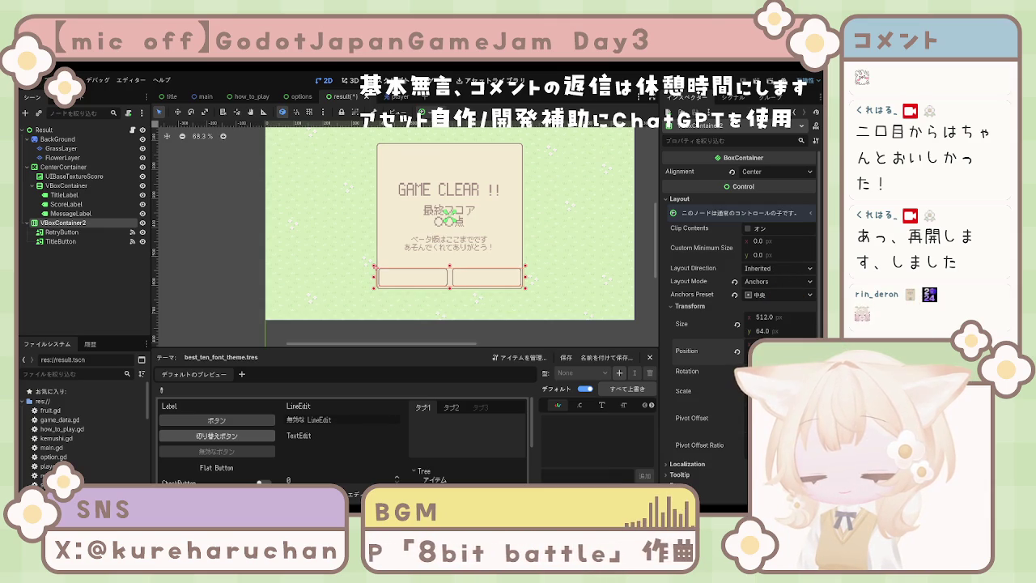
Nudge the button row down and slightly back up so it sits just below the result panel.
{"action": "key", "text": "Return"}
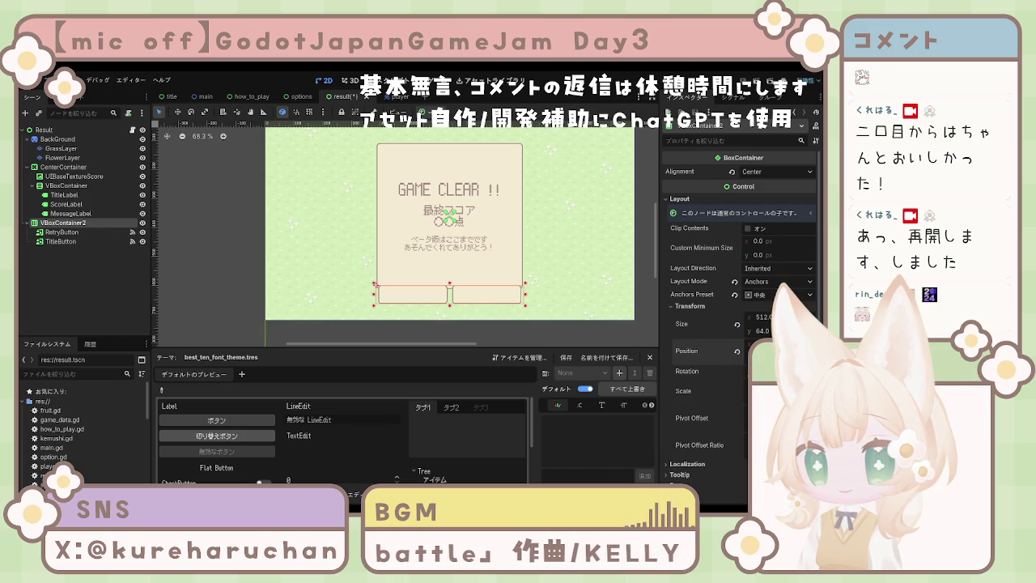
{"action": "key", "text": "Return"}
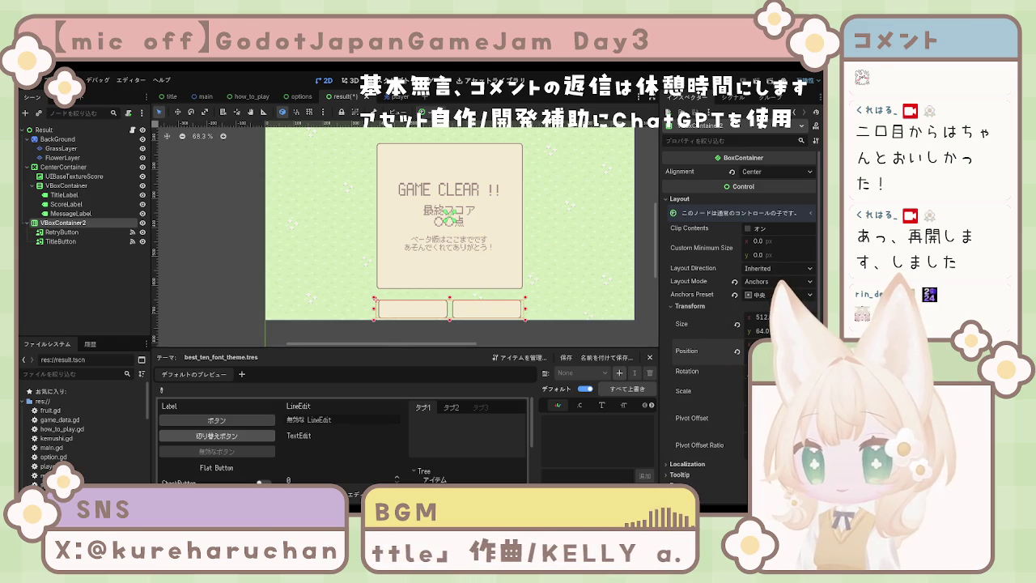
{"action": "key", "text": "Return"}
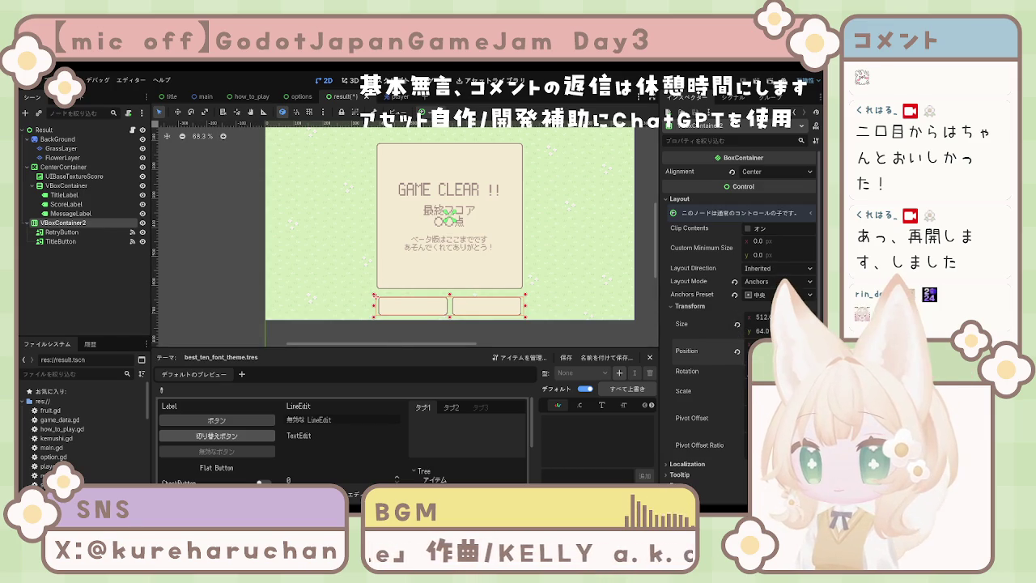
{"action": "key", "text": "Return"}
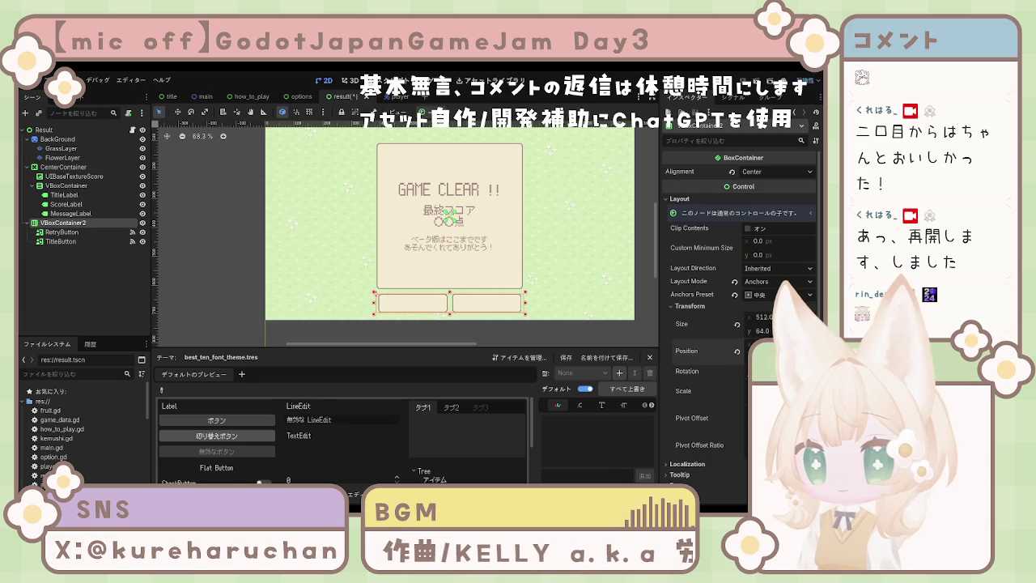
{"action": "left_click", "coordinate": [507, 346]}
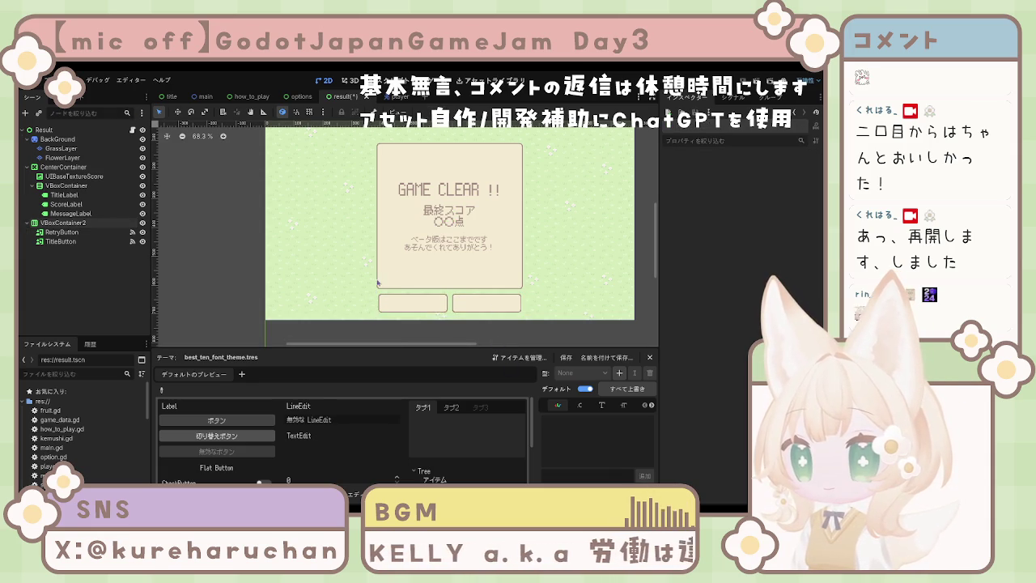
{"action": "left_click", "coordinate": [451, 268]}
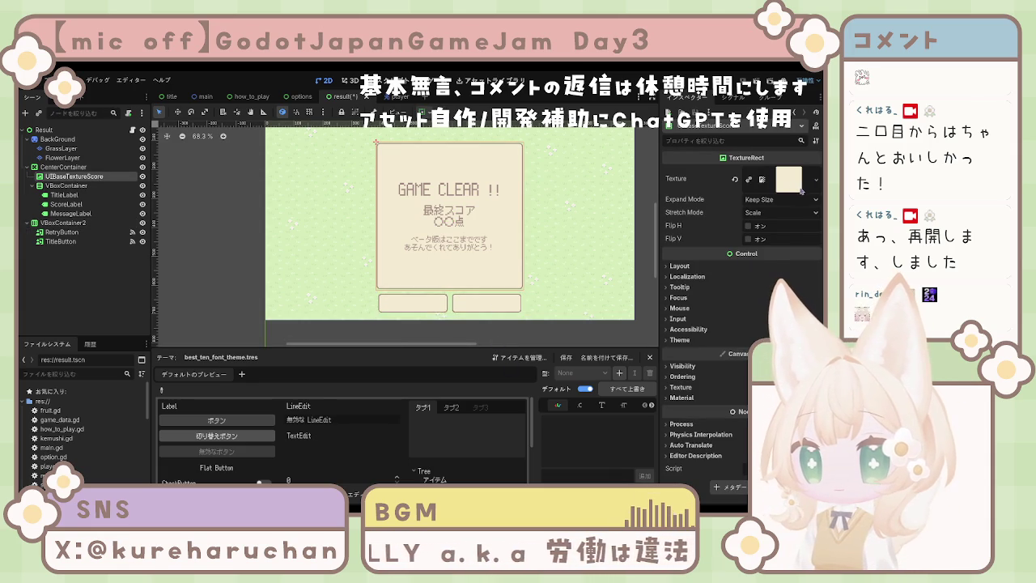
Undo an accidental panel texture clear, then nudge VBoxContainer2 up beneath the GAME CLEAR panel.
{"action": "left_click", "coordinate": [735, 179]}
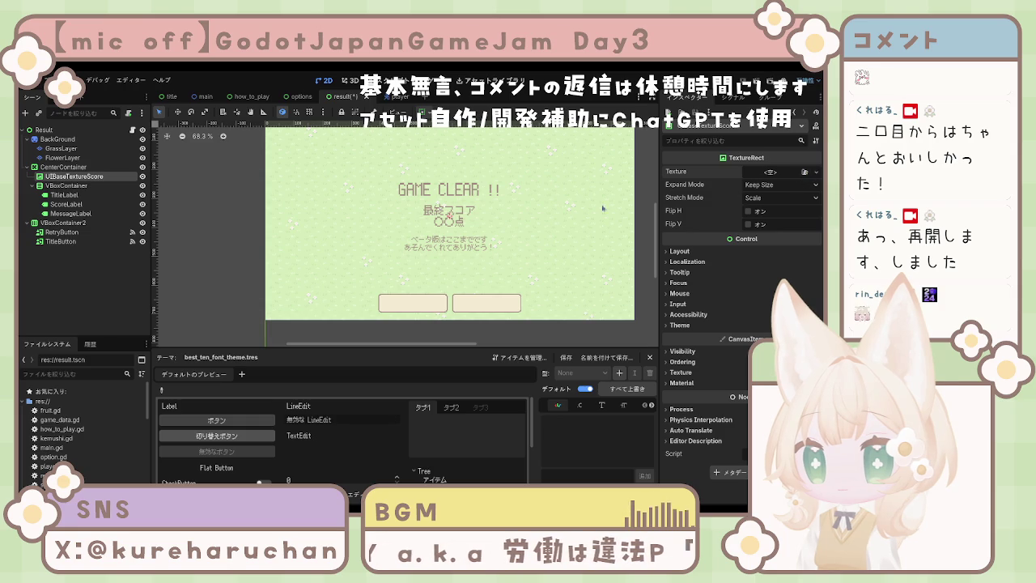
{"action": "key", "text": "ctrl+z"}
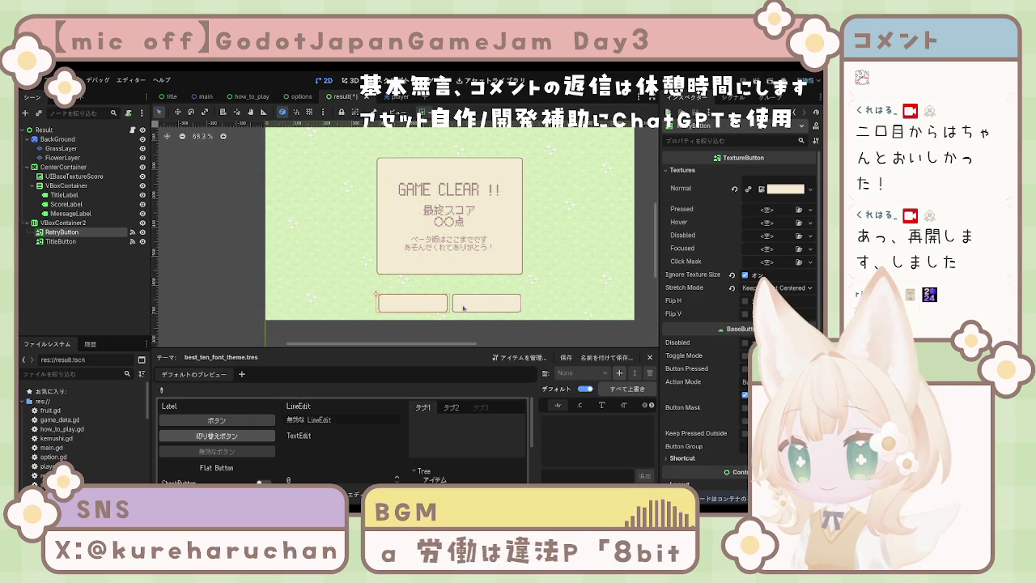
{"action": "left_click", "coordinate": [85, 224]}
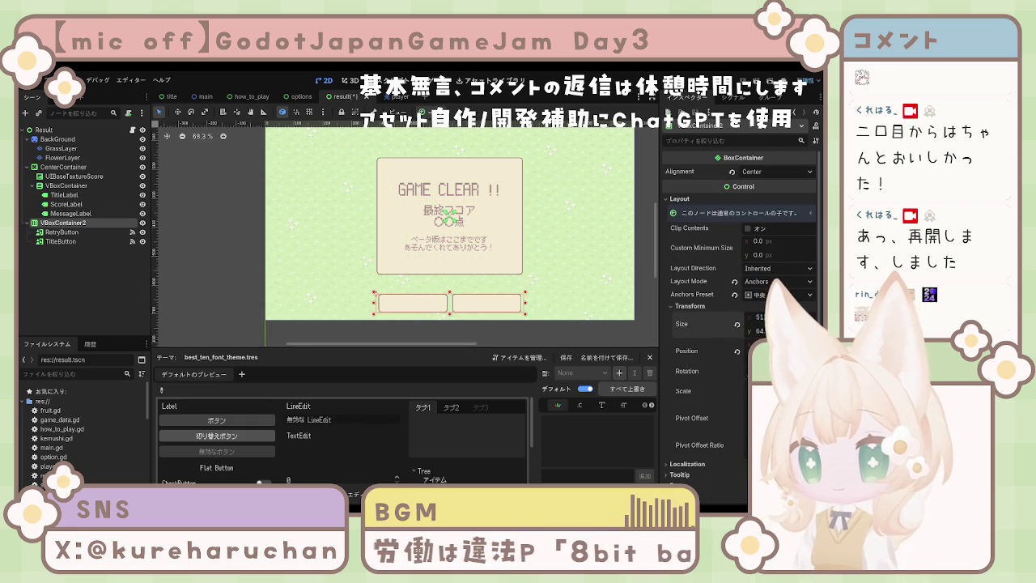
{"action": "left_click", "coordinate": [61, 185]}
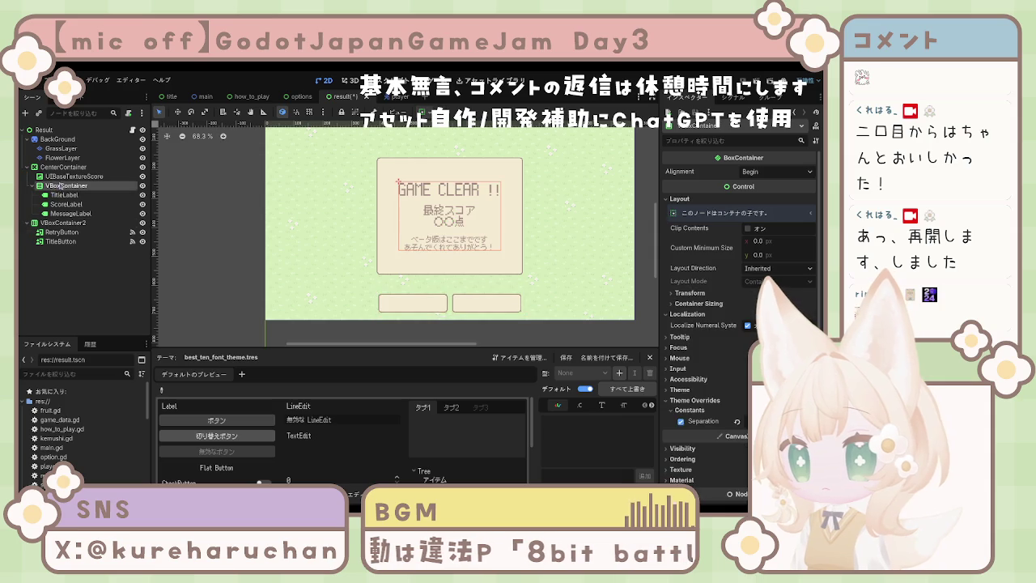
{"action": "left_click", "coordinate": [64, 177]}
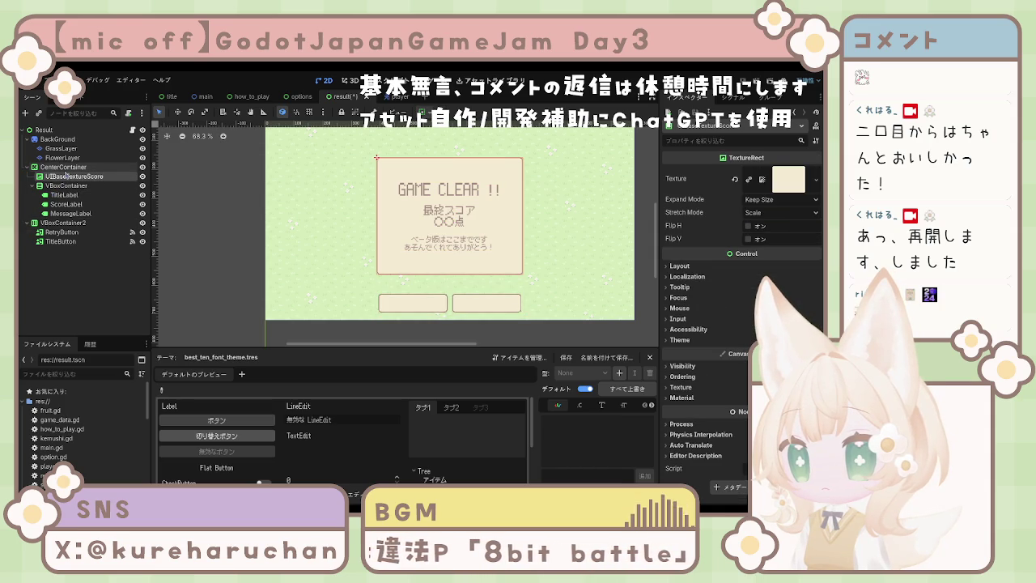
{"action": "left_click", "coordinate": [65, 223]}
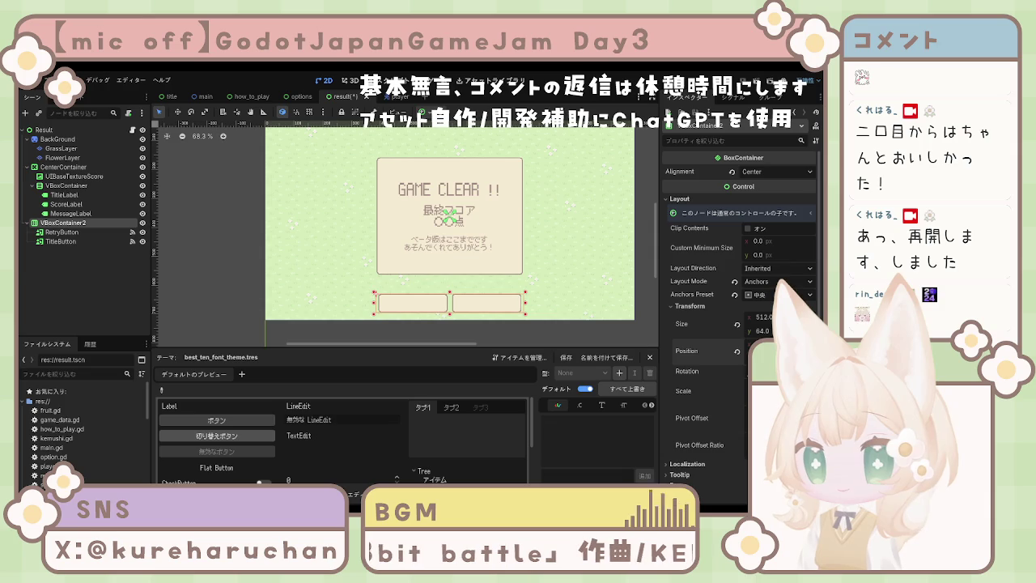
{"action": "key", "text": "Return"}
{"action": "left_click", "coordinate": [457, 336]}
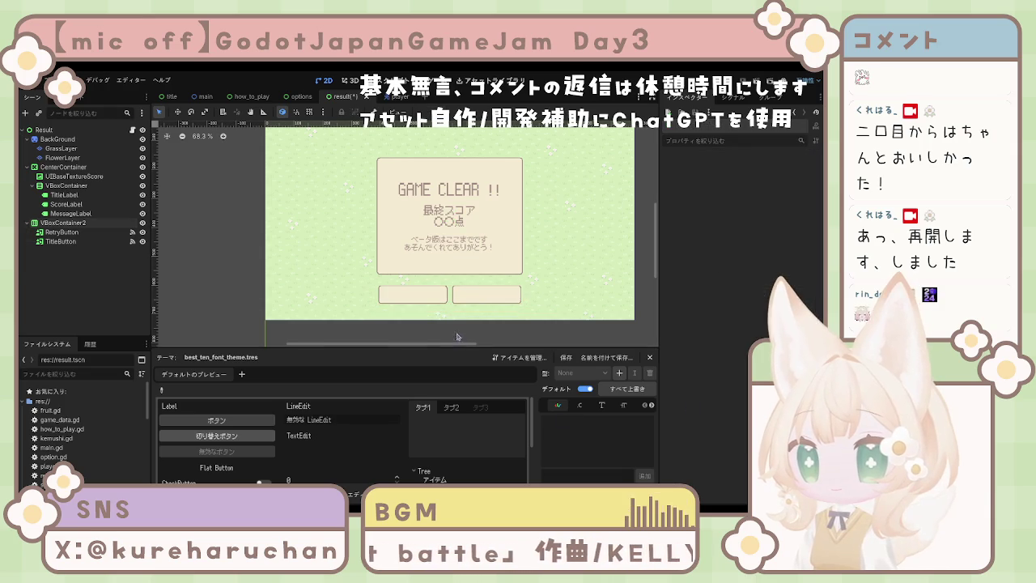
Rename the button container VBoxContainer2 to ResultButtonContainer.
{"action": "left_click", "coordinate": [65, 222]}
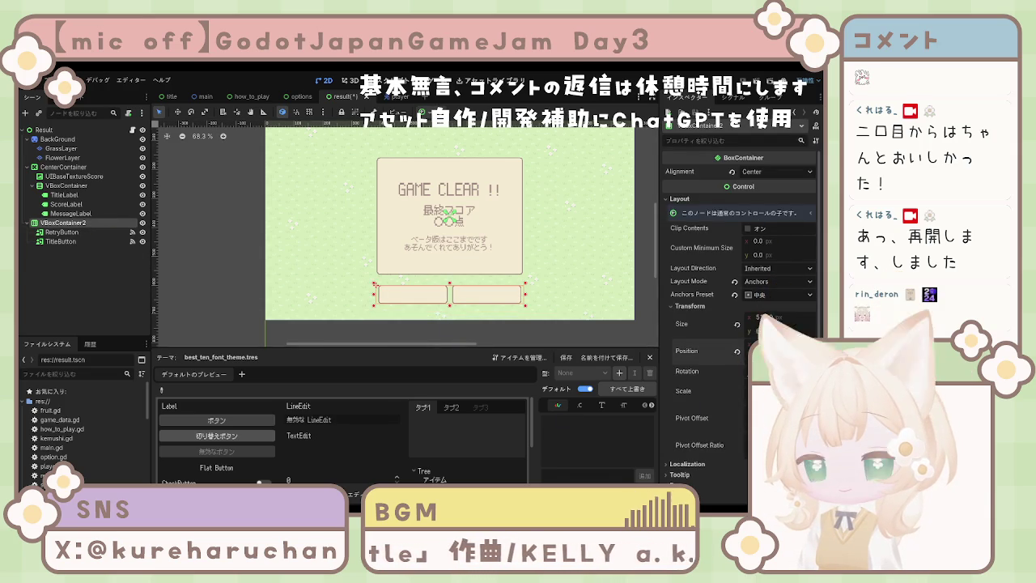
{"action": "left_click", "coordinate": [462, 337]}
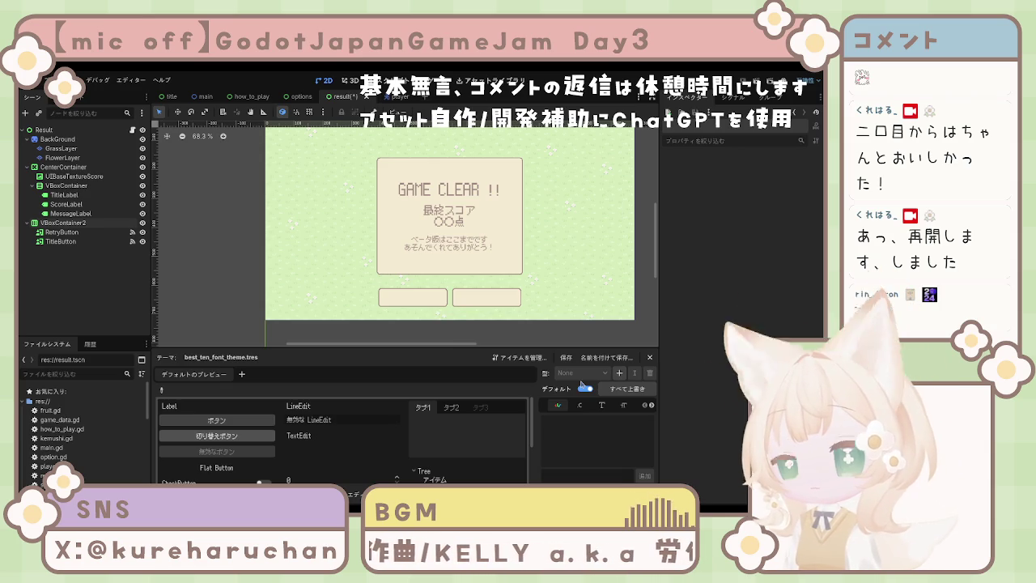
{"action": "left_click", "coordinate": [54, 233]}
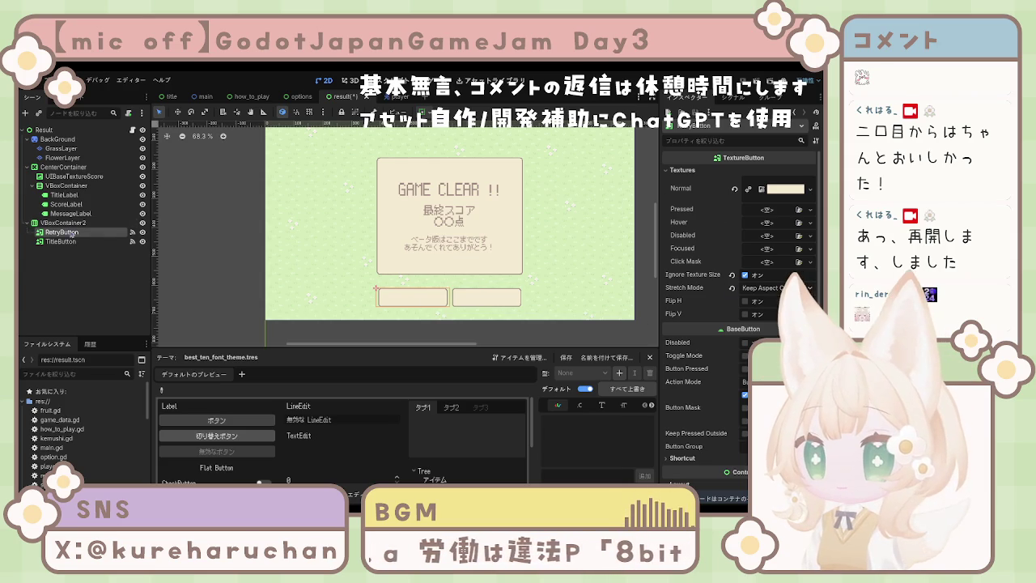
{"action": "left_click", "coordinate": [65, 224]}
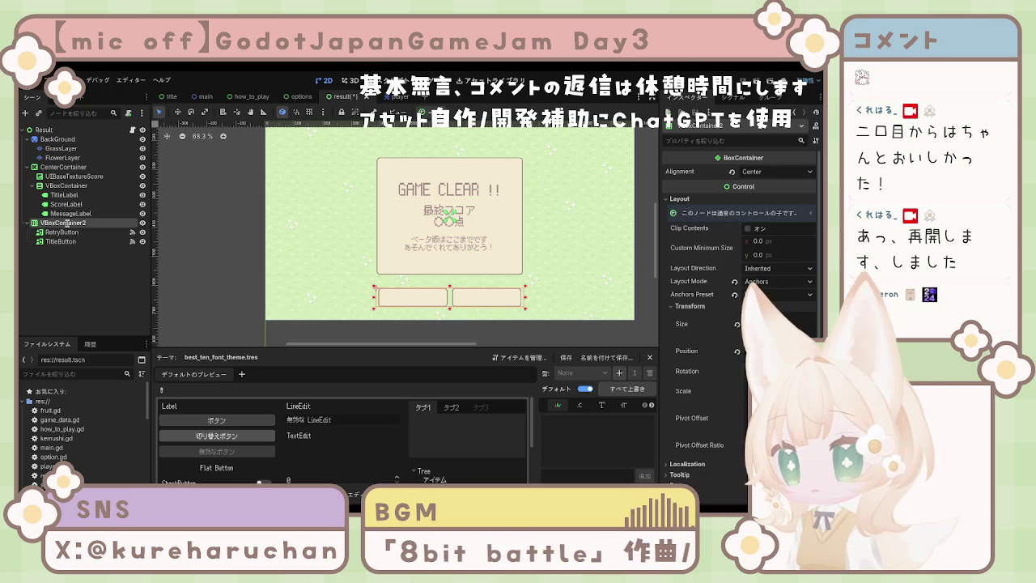
{"action": "type", "text": "ButtonBoxContainer"}
{"action": "key", "text": "Return"}
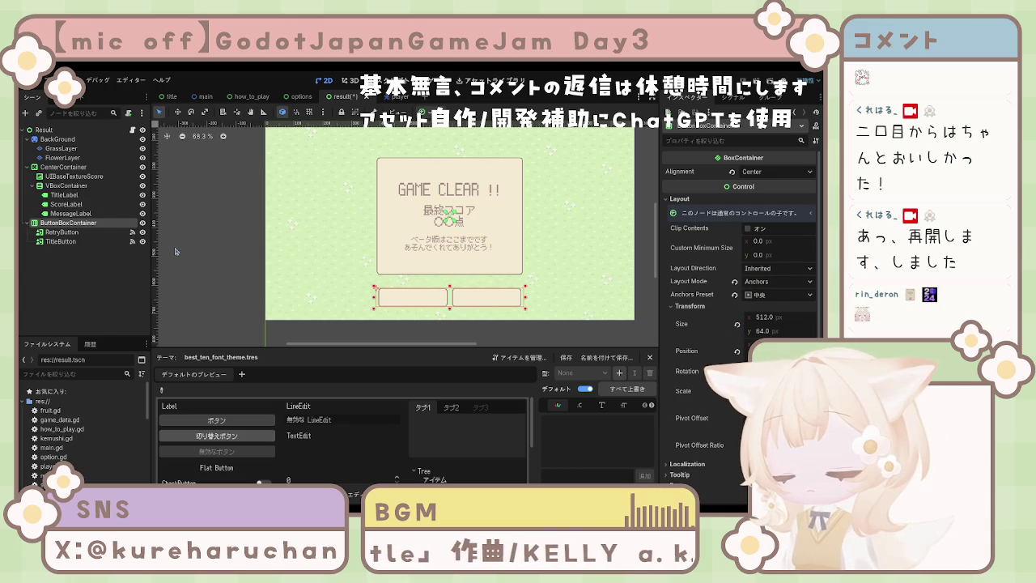
{"action": "type", "text": "ResultButtonContainer"}
{"action": "key", "text": "Return"}
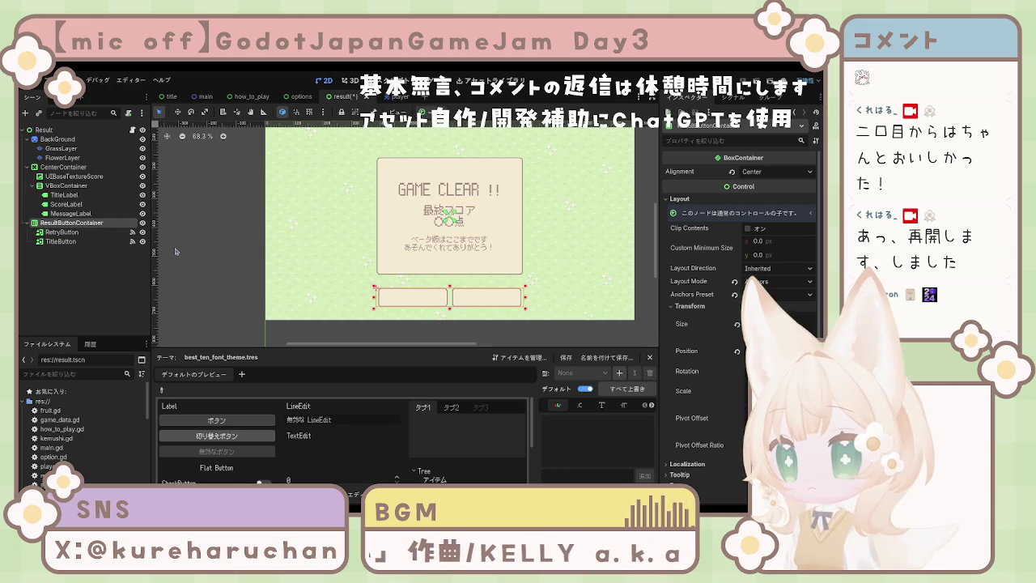
Rename UIBaseTextureScore to UIBaseTextureResult and check the TitleLabel, ScoreLabel and MessageLabel nodes.
{"action": "left_click", "coordinate": [75, 177]}
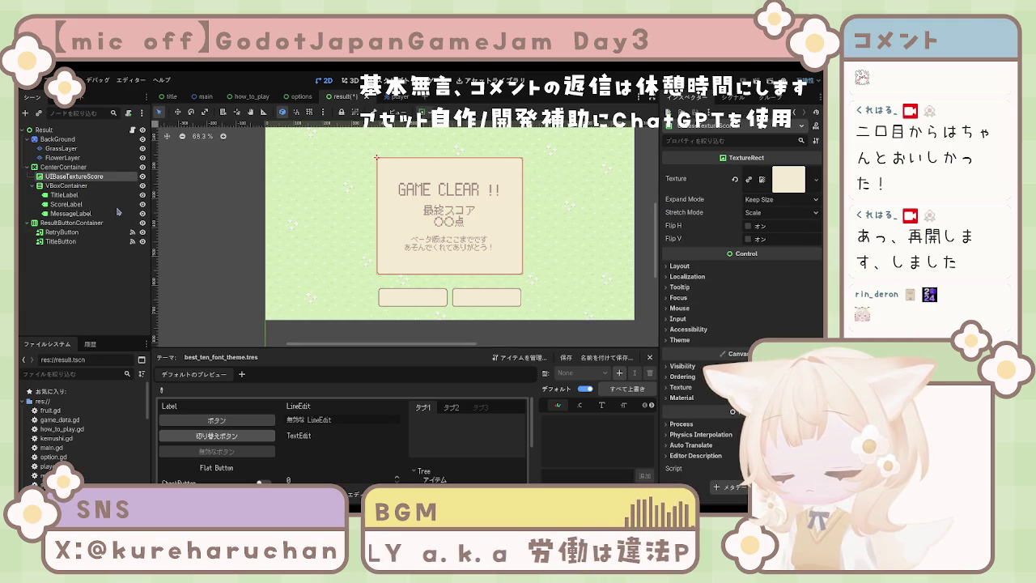
{"action": "key", "text": "ctrl+z"}
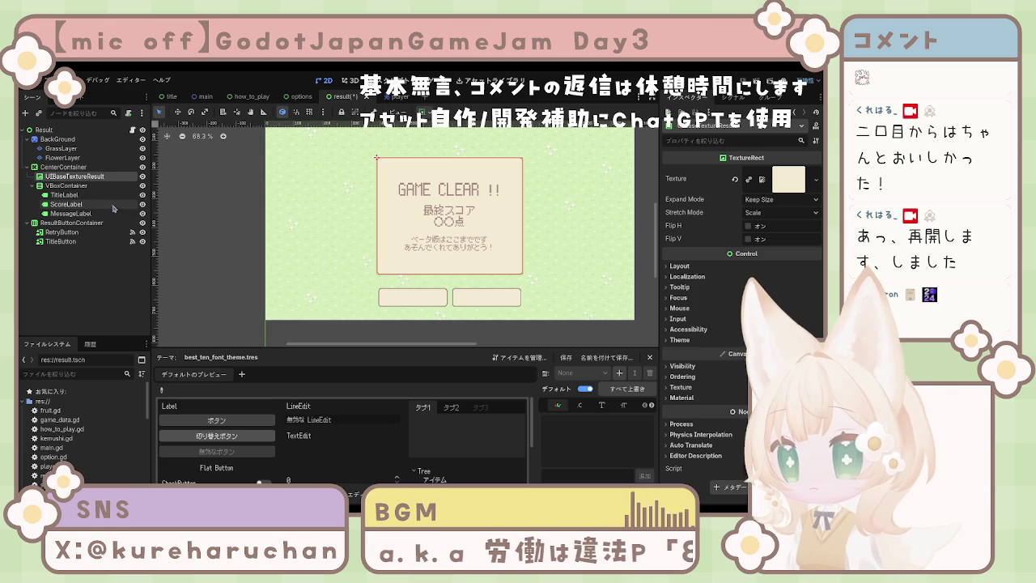
{"action": "left_click", "coordinate": [95, 188]}
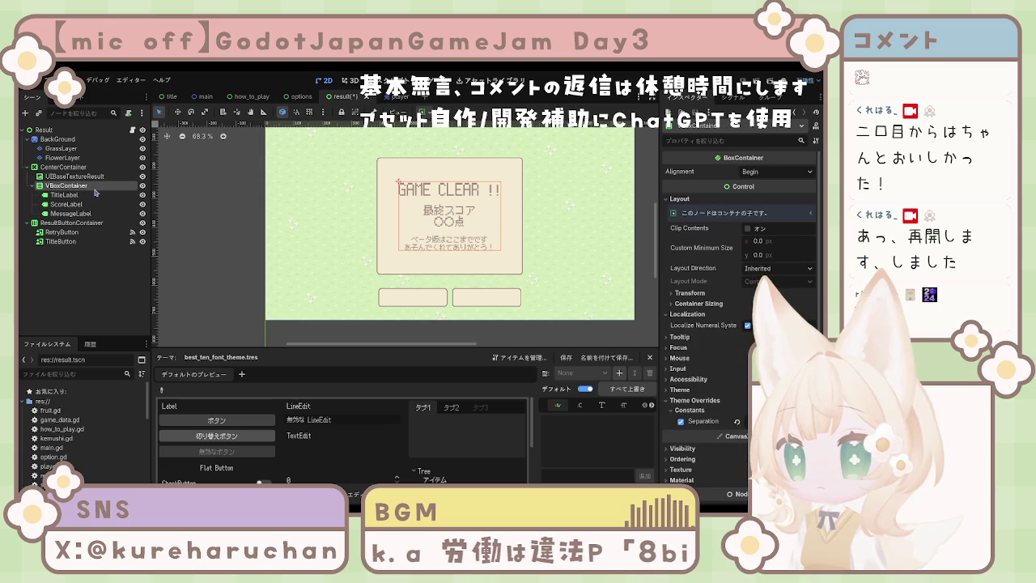
{"action": "left_click", "coordinate": [89, 195]}
{"action": "left_click", "coordinate": [85, 204]}
{"action": "left_click", "coordinate": [89, 213]}
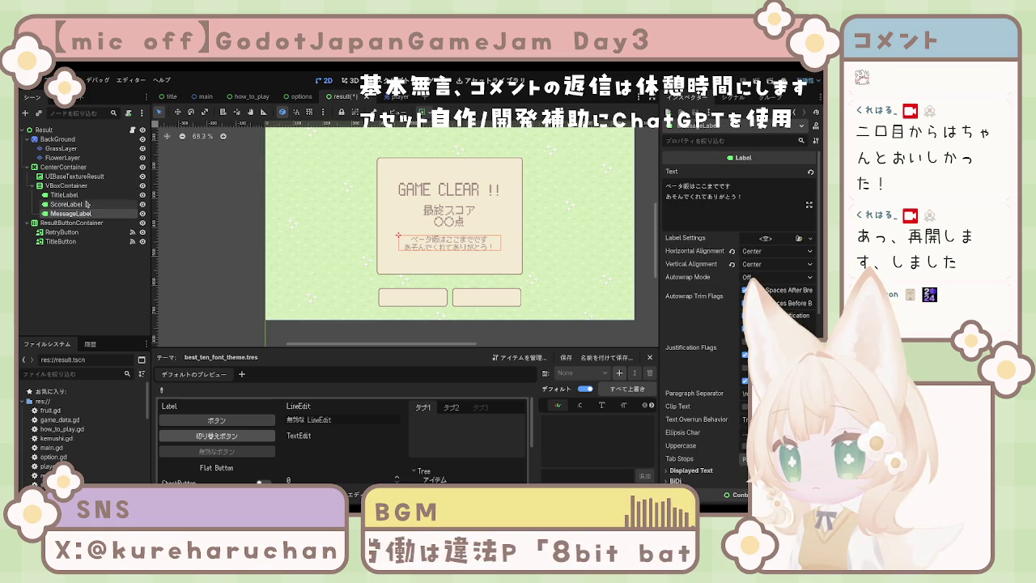
{"action": "left_click", "coordinate": [84, 196]}
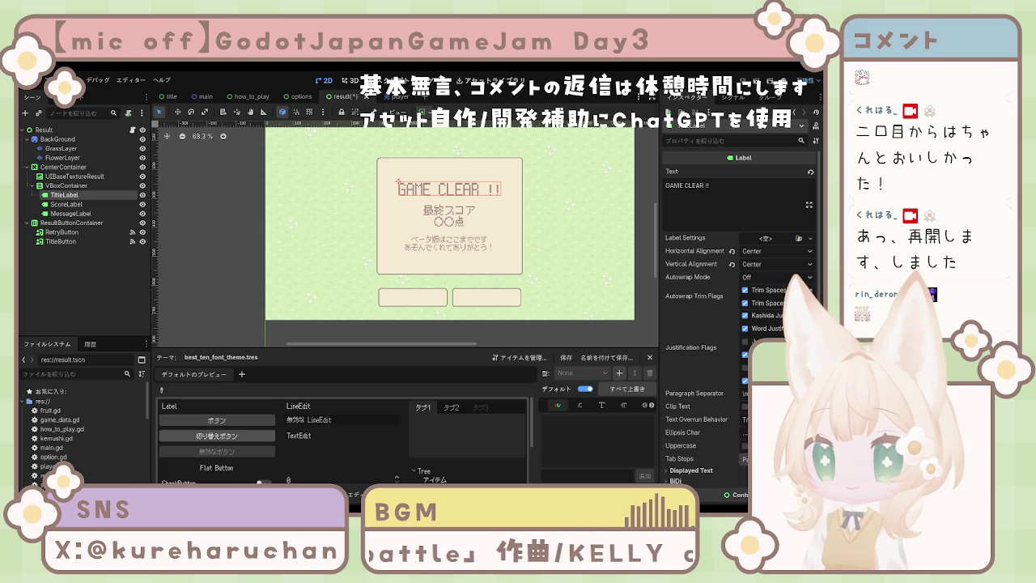
Close the Theme editor panel and save the result scene with Ctrl+S.
{"action": "scroll", "coordinate": [450, 291], "scroll_direction": "up", "scroll_amount": 1}
{"action": "scroll", "coordinate": [443, 267], "scroll_direction": "down", "scroll_amount": 3}
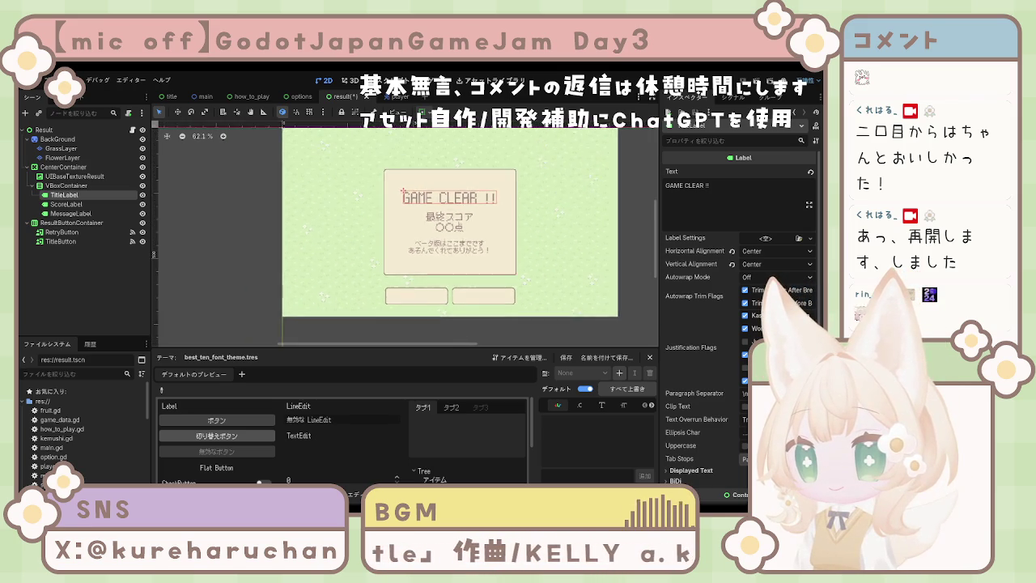
{"action": "left_click", "coordinate": [616, 273]}
{"action": "scroll", "coordinate": [356, 277], "scroll_direction": "up", "scroll_amount": 3}
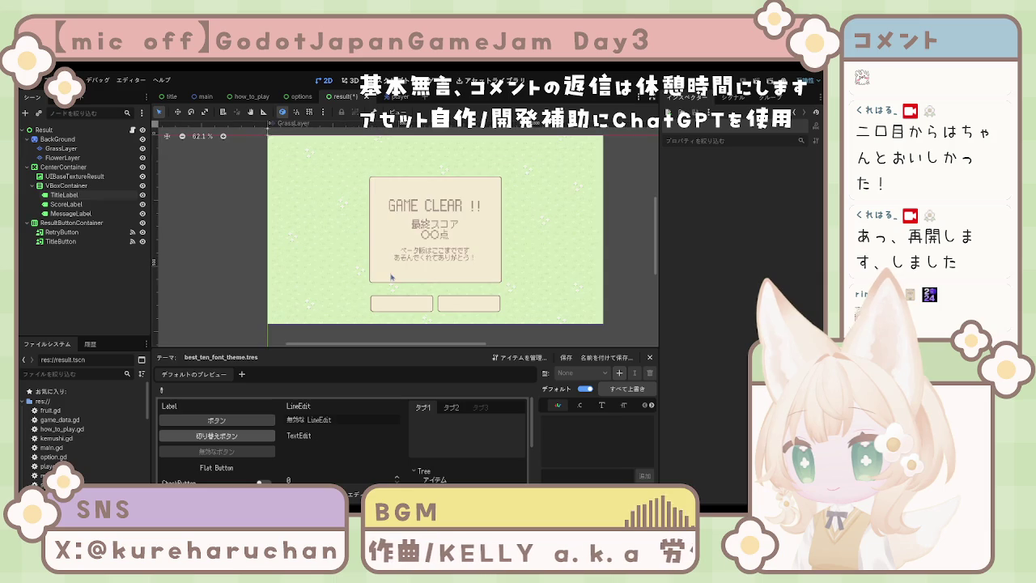
{"action": "scroll", "coordinate": [396, 272], "scroll_direction": "right", "scroll_amount": 2}
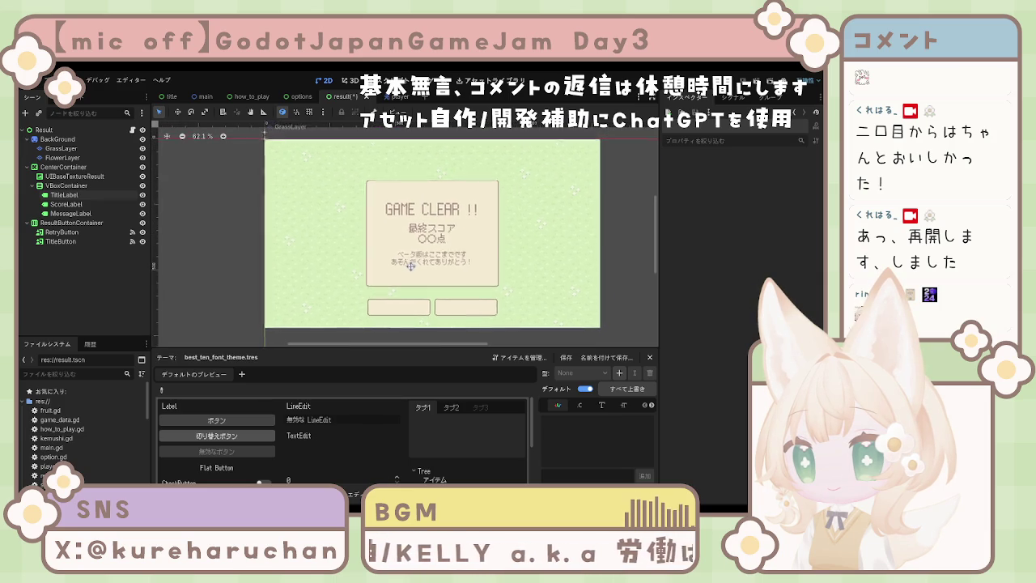
{"action": "left_click_drag", "start_coordinate": [402, 266], "coordinate": [401, 267]}
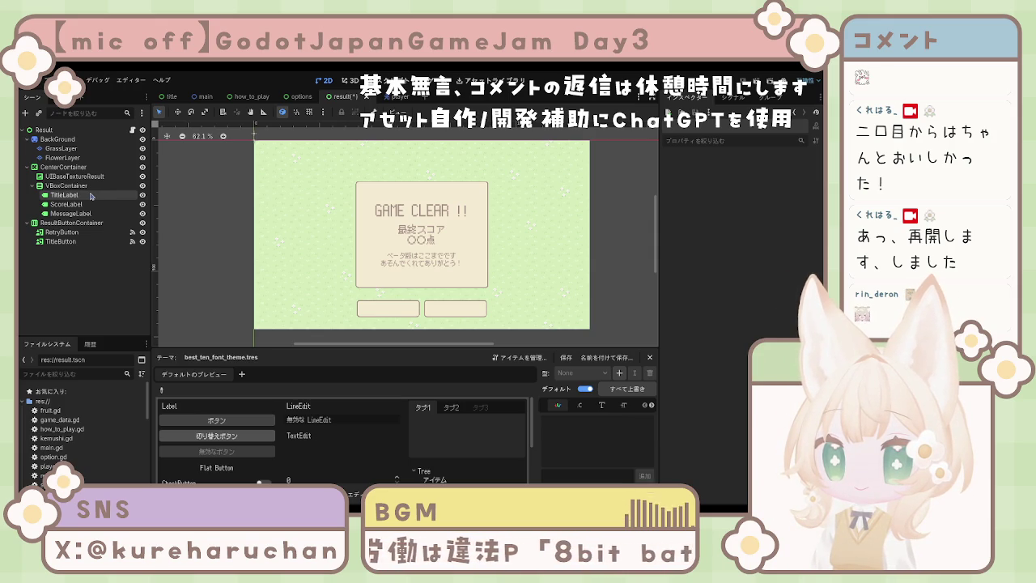
{"action": "scroll", "coordinate": [414, 262], "scroll_direction": "up", "scroll_amount": 3}
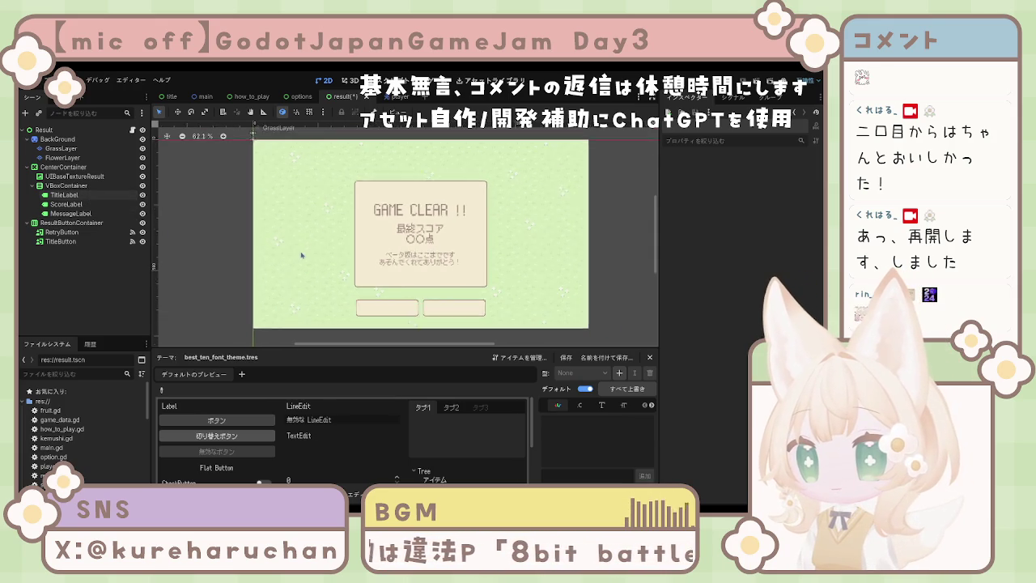
{"action": "scroll", "coordinate": [414, 261], "scroll_direction": "down", "scroll_amount": 1}
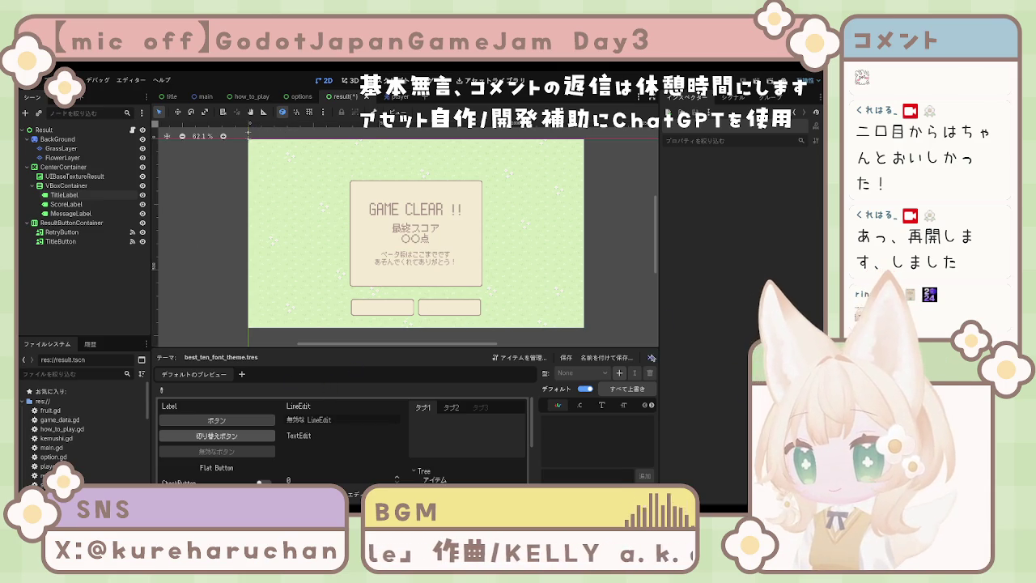
{"action": "left_click", "coordinate": [649, 357]}
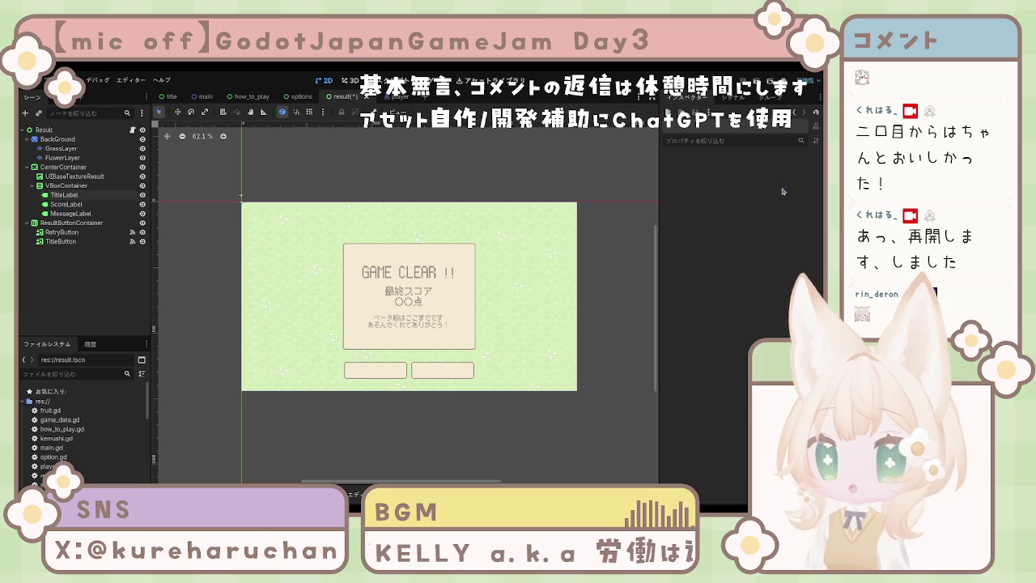
{"action": "key", "text": "ctrl+s"}
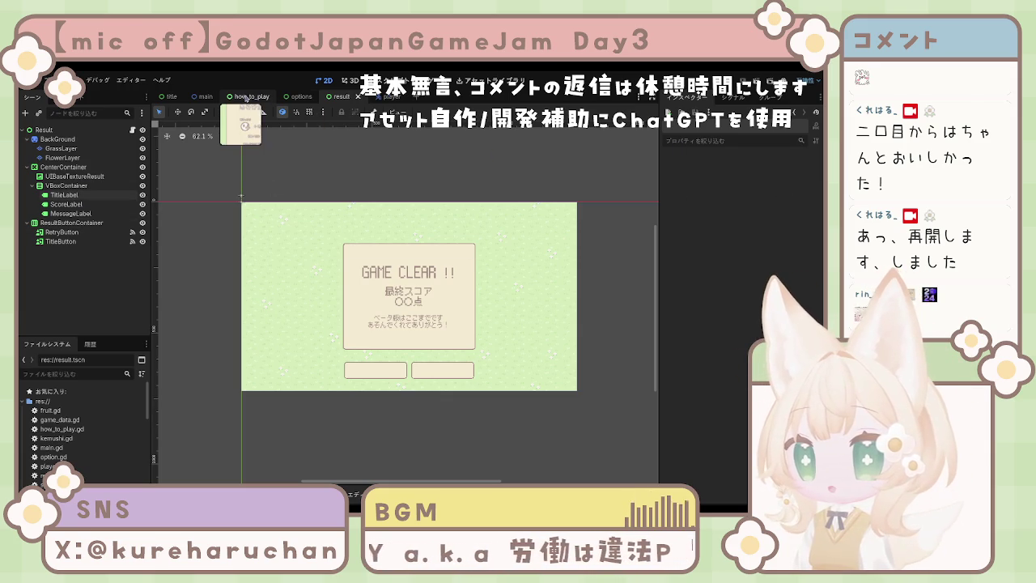
Switch to the title scene and test-run the project with F5.
{"action": "left_click", "coordinate": [245, 96]}
{"action": "left_click", "coordinate": [172, 96]}
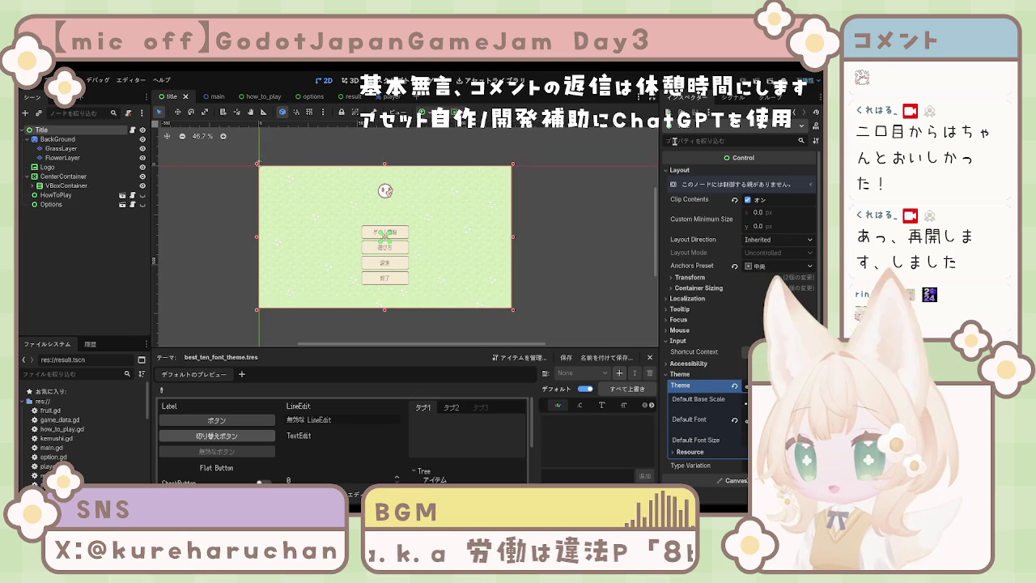
{"action": "left_click", "coordinate": [295, 222]}
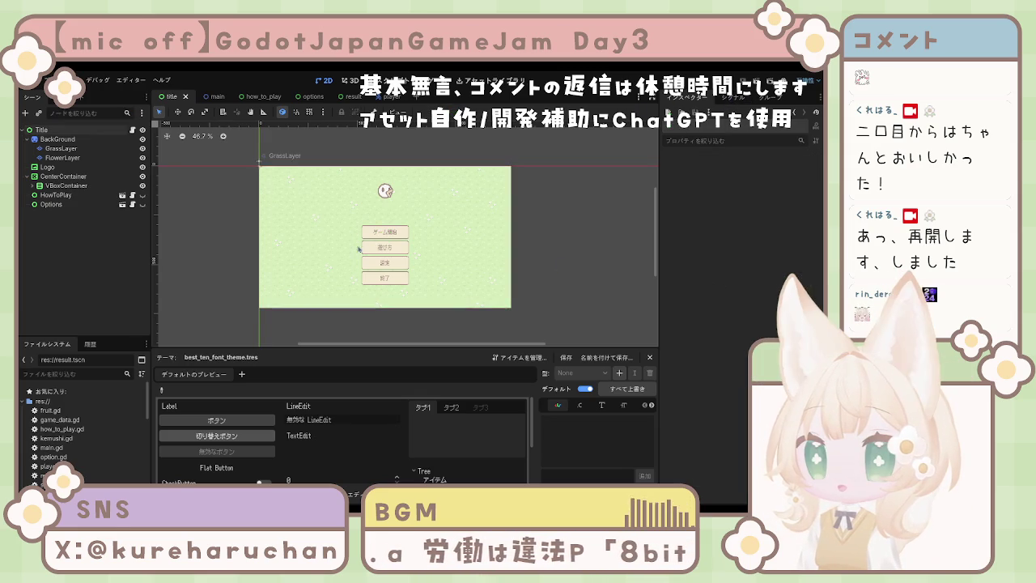
{"action": "scroll", "coordinate": [295, 223], "scroll_direction": "up", "scroll_amount": 1}
{"action": "scroll", "coordinate": [369, 249], "scroll_direction": "up", "scroll_amount": 2}
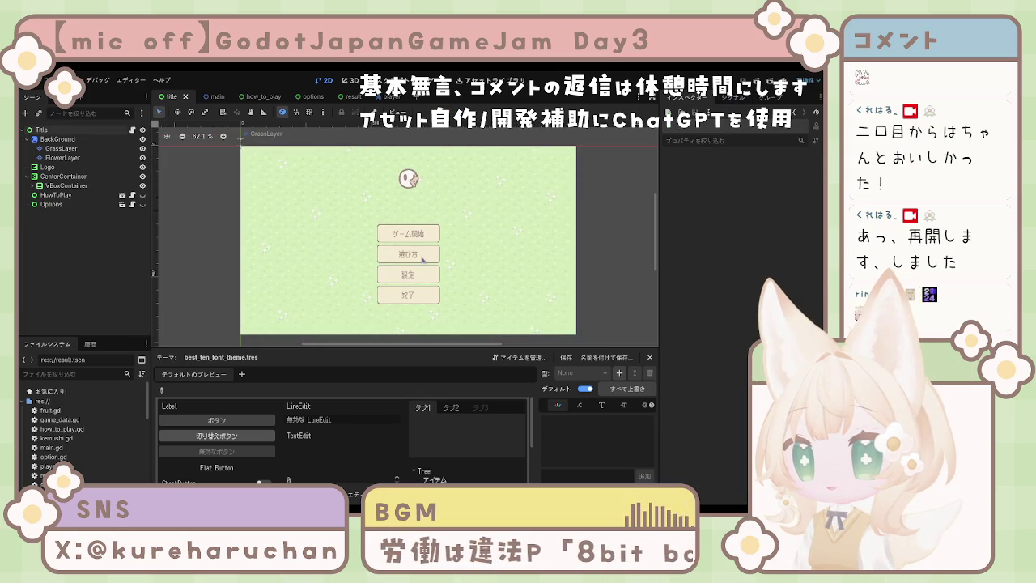
{"action": "key", "text": "F5"}
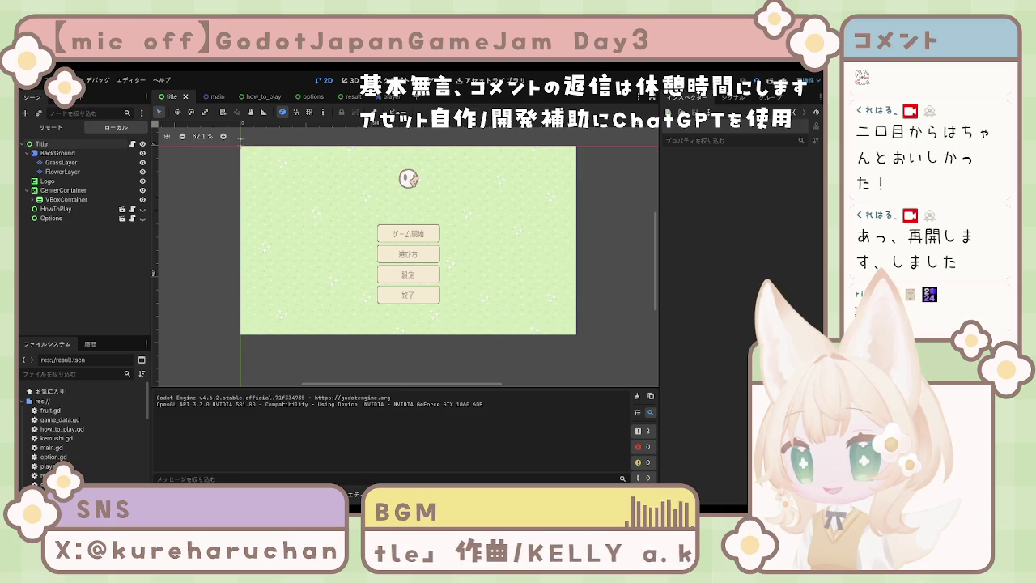
{"action": "left_click", "coordinate": [311, 101]}
{"action": "left_click", "coordinate": [71, 251]}
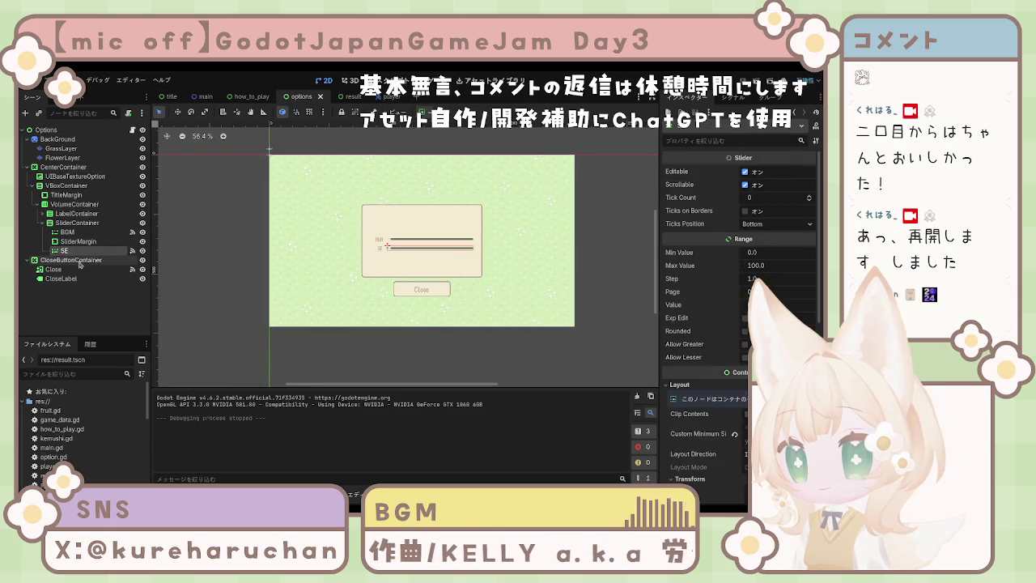
{"action": "left_click", "coordinate": [75, 269]}
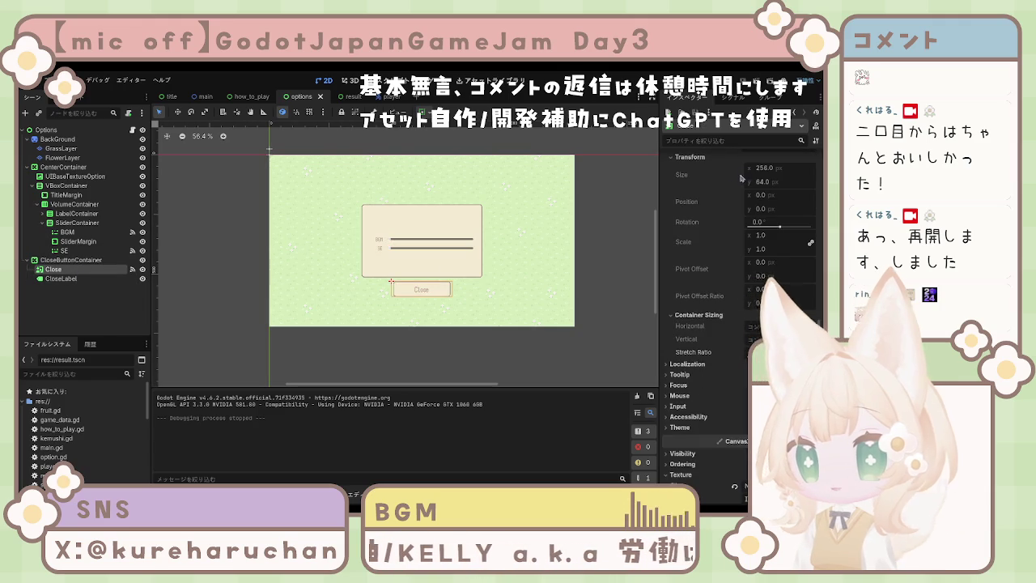
{"action": "scroll", "coordinate": [741, 177], "scroll_direction": "up", "scroll_amount": 10}
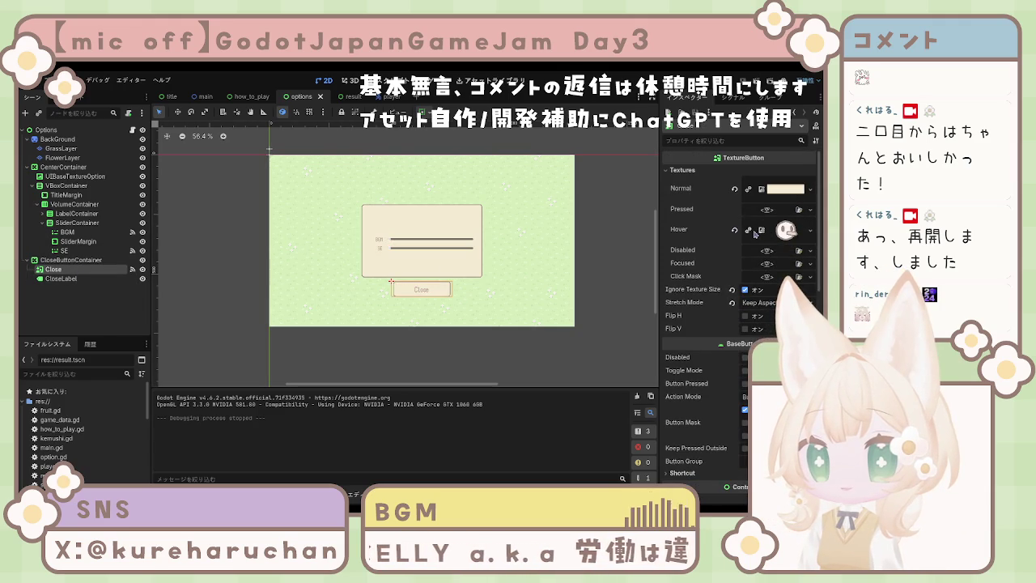
{"action": "left_click", "coordinate": [734, 230]}
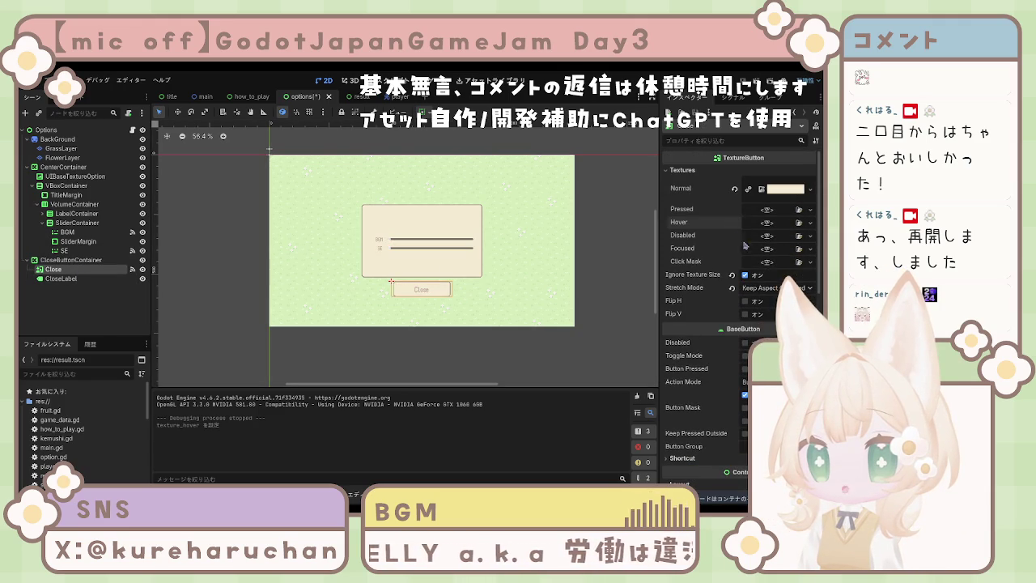
{"action": "left_click", "coordinate": [537, 351]}
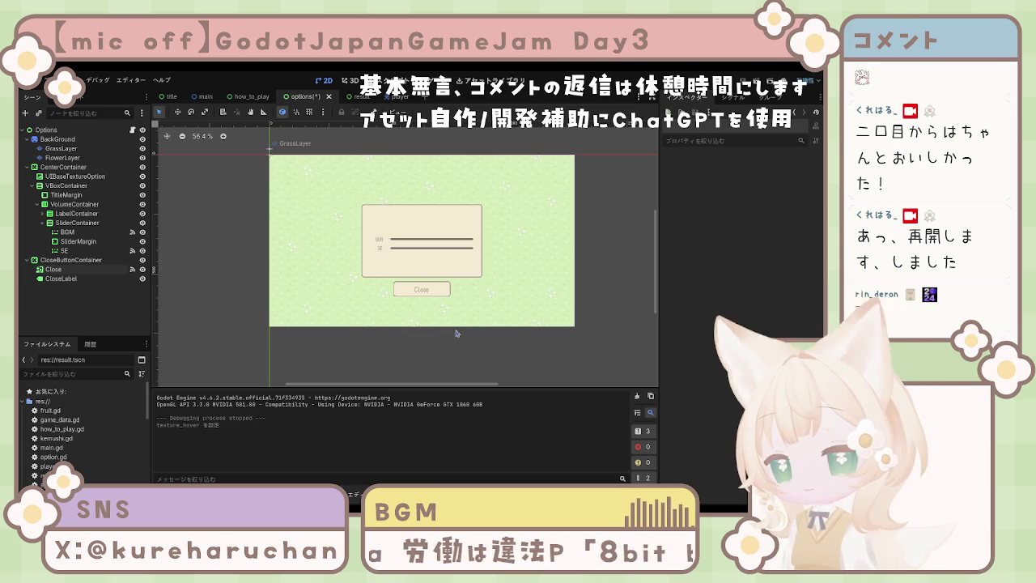
{"action": "left_click", "coordinate": [86, 281]}
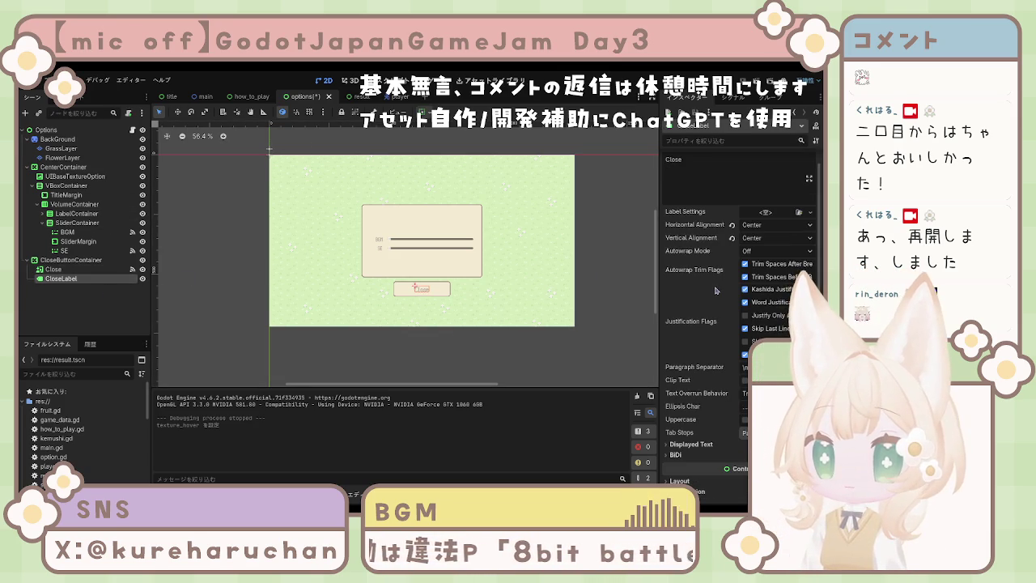
{"action": "scroll", "coordinate": [707, 291], "scroll_direction": "down", "scroll_amount": 1}
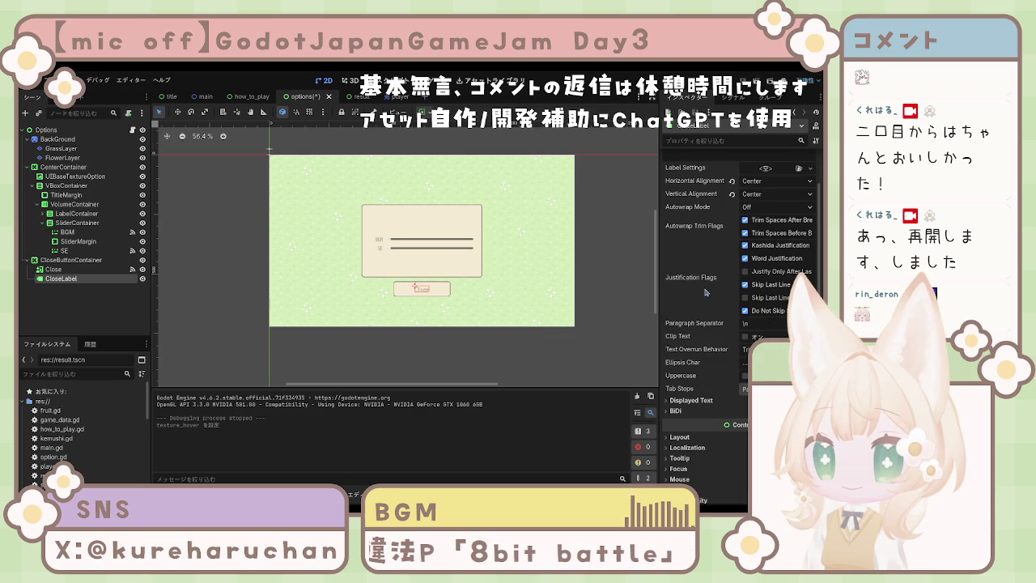
{"action": "scroll", "coordinate": [707, 292], "scroll_direction": "down", "scroll_amount": 2}
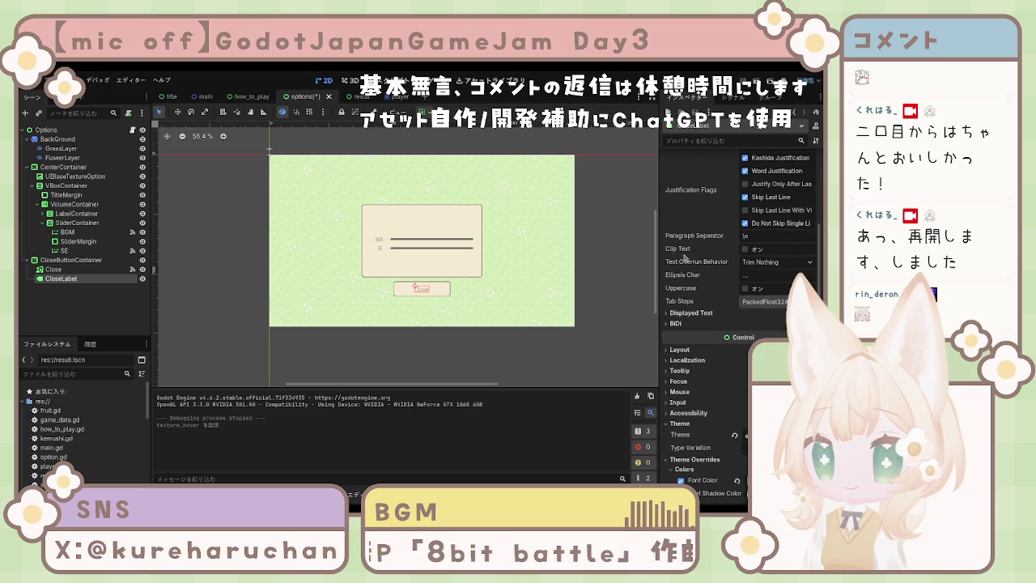
{"action": "left_click", "coordinate": [687, 314]}
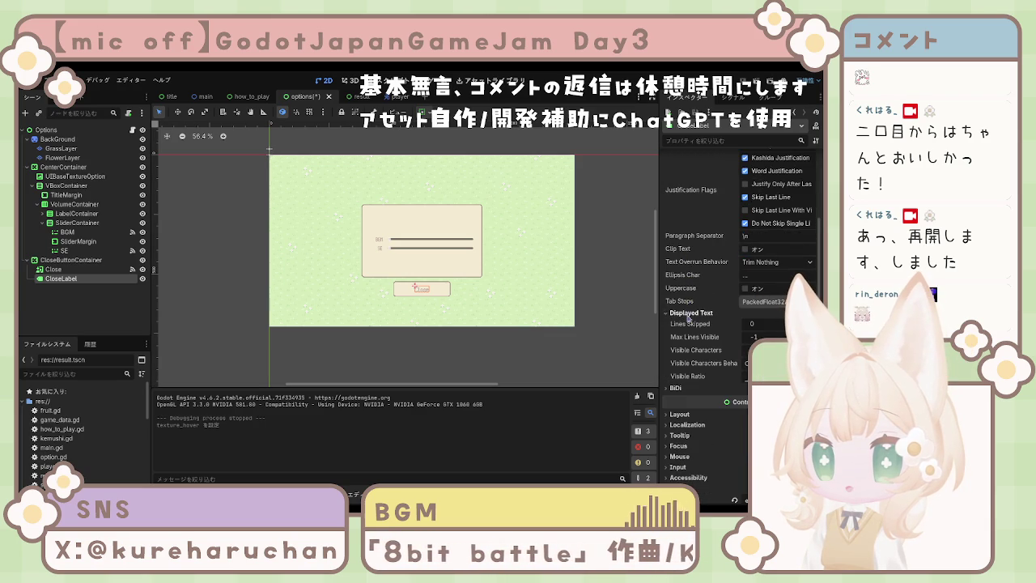
{"action": "left_click", "coordinate": [688, 314]}
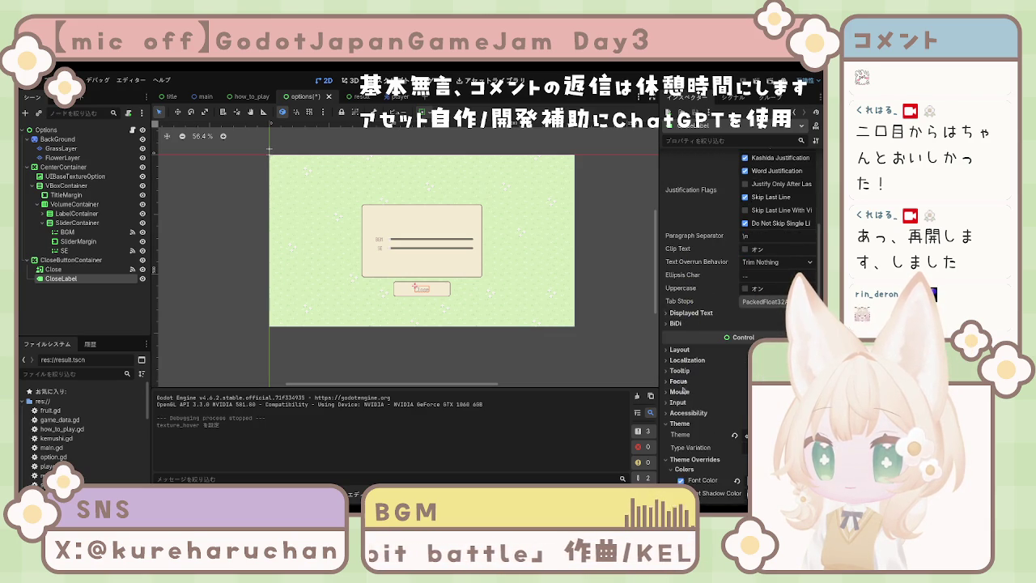
{"action": "scroll", "coordinate": [683, 397], "scroll_direction": "down", "scroll_amount": 5}
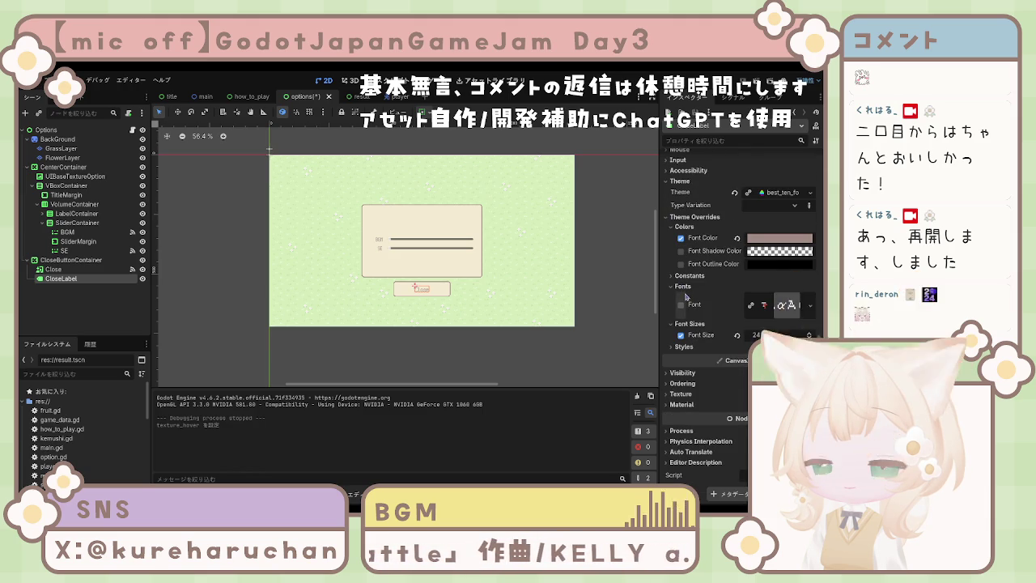
{"action": "left_click", "coordinate": [687, 395]}
{"action": "left_click", "coordinate": [686, 395]}
{"action": "left_click", "coordinate": [684, 373]}
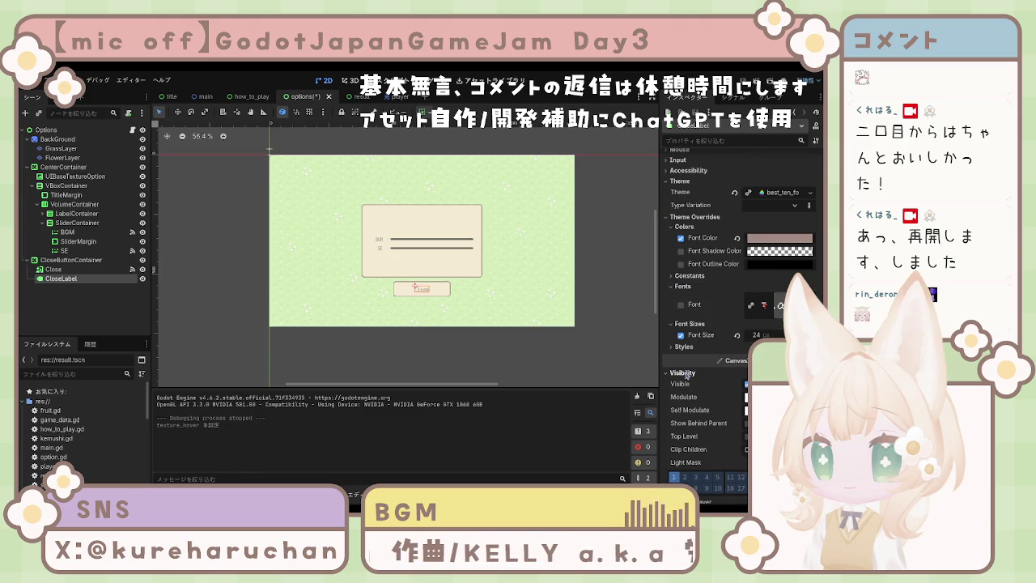
{"action": "left_click", "coordinate": [408, 339]}
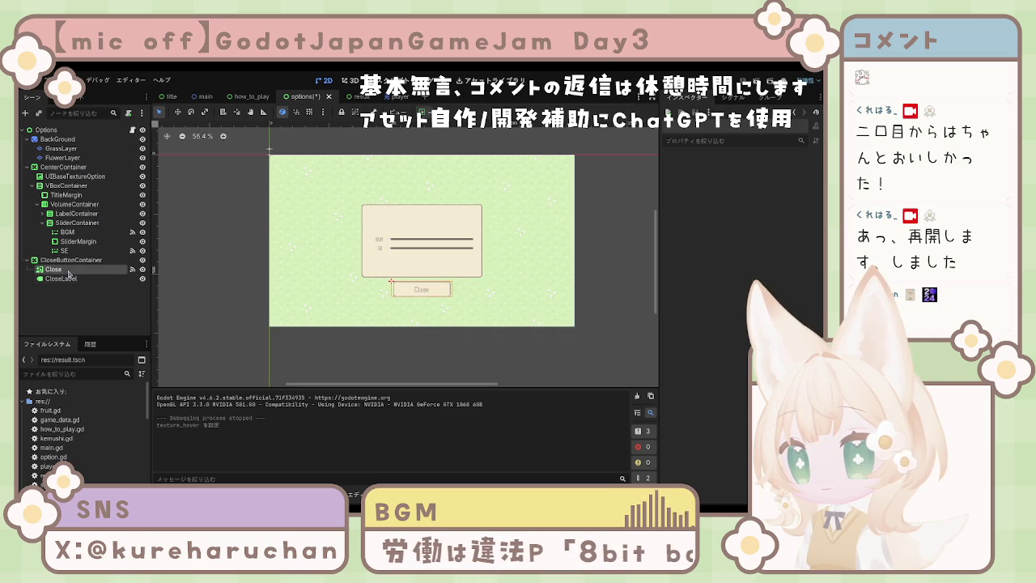
Select the VolumeContainer node in the options scene and save the scene with Ctrl+S.
{"action": "left_click", "coordinate": [67, 231]}
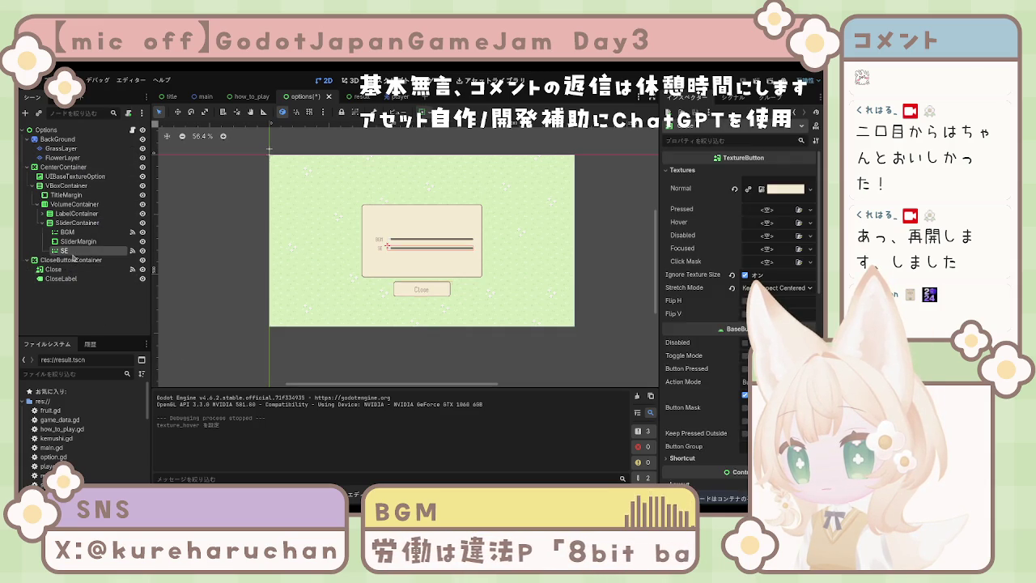
{"action": "left_click", "coordinate": [74, 204]}
{"action": "key", "text": "ctrl+s"}
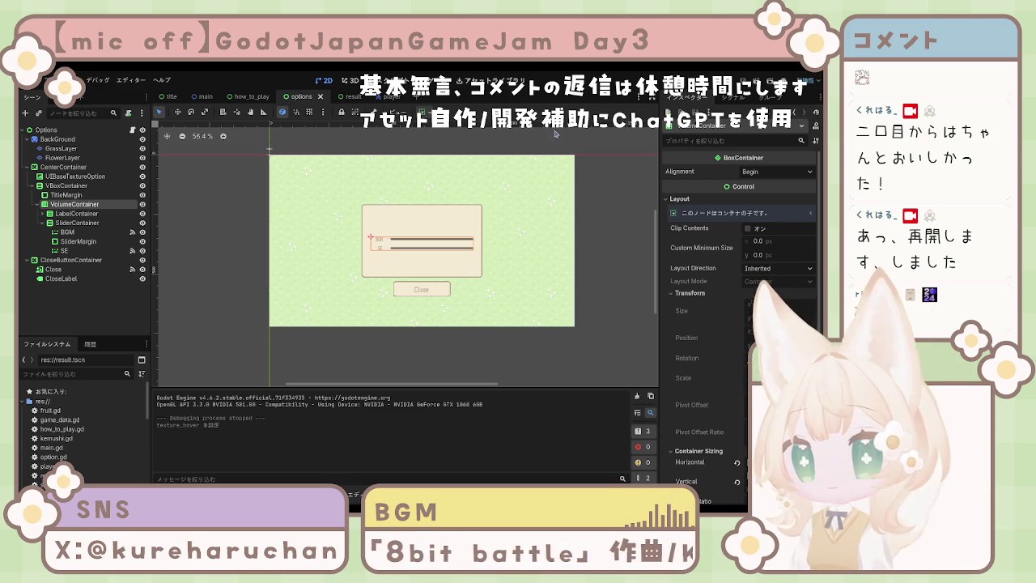
{"action": "left_click", "coordinate": [255, 257]}
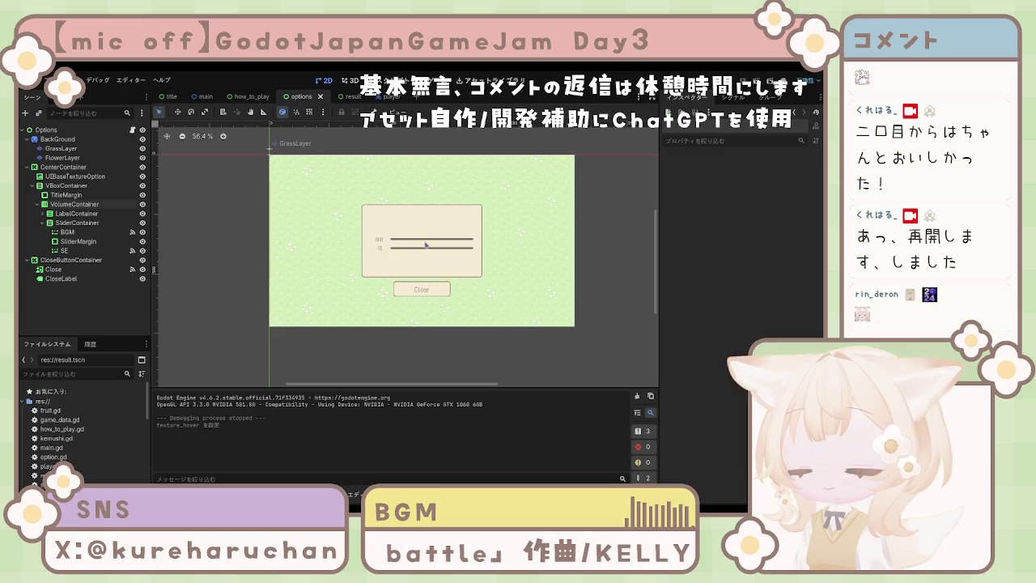
Set the SE volume slider's Ticks Position to Bottom and its Step to 1.0.
{"action": "scroll", "coordinate": [408, 276], "scroll_direction": "up", "scroll_amount": 4}
{"action": "left_click_drag", "start_coordinate": [473, 208], "coordinate": [404, 280]}
{"action": "left_click", "coordinate": [404, 257]}
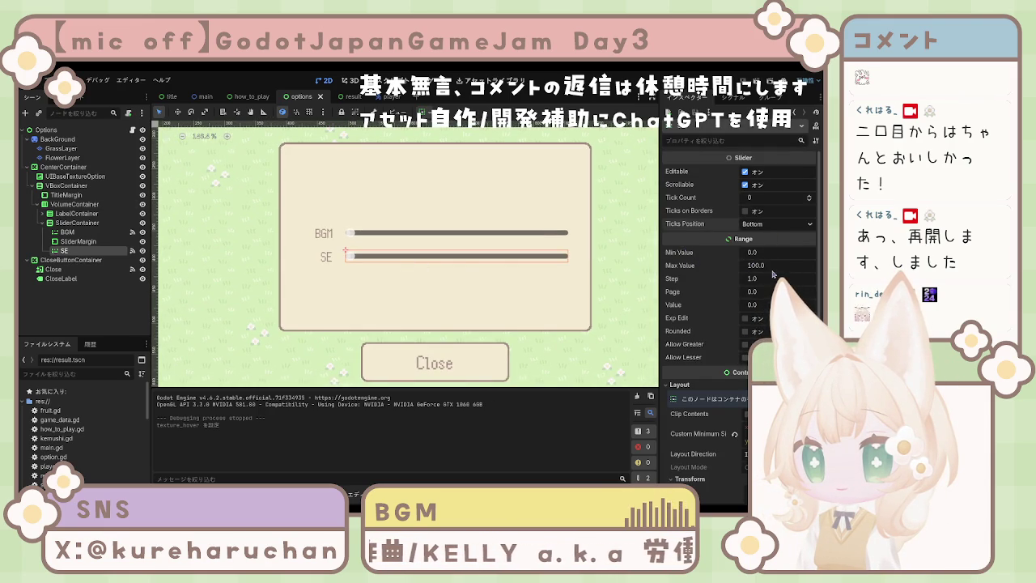
{"action": "left_click", "coordinate": [773, 224]}
{"action": "left_click", "coordinate": [750, 240]}
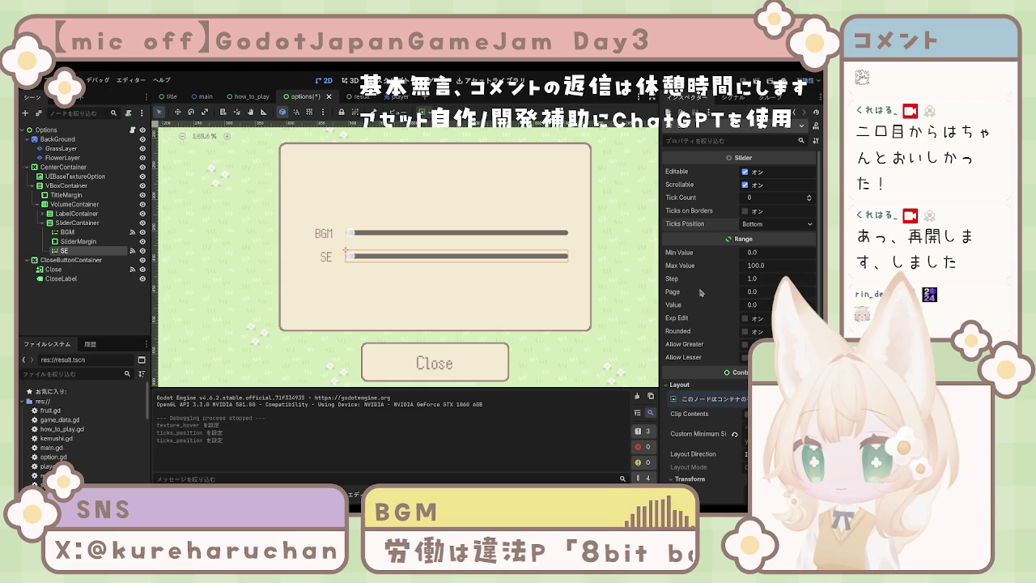
{"action": "left_click", "coordinate": [752, 278]}
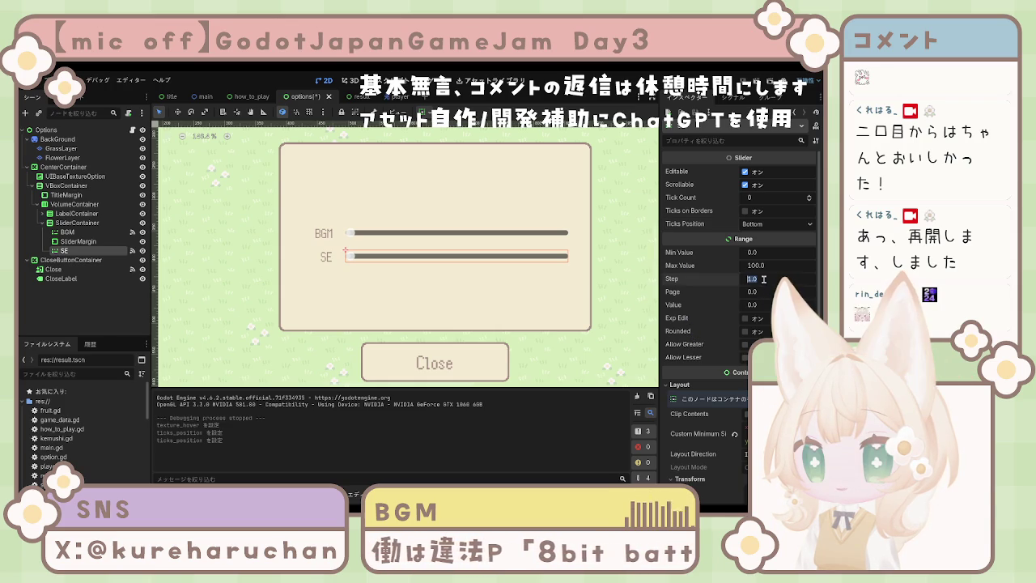
{"action": "type", "text": "5"}
{"action": "key", "text": "BackSpace"}
{"action": "type", "text": "1"}
{"action": "key", "text": "Return"}
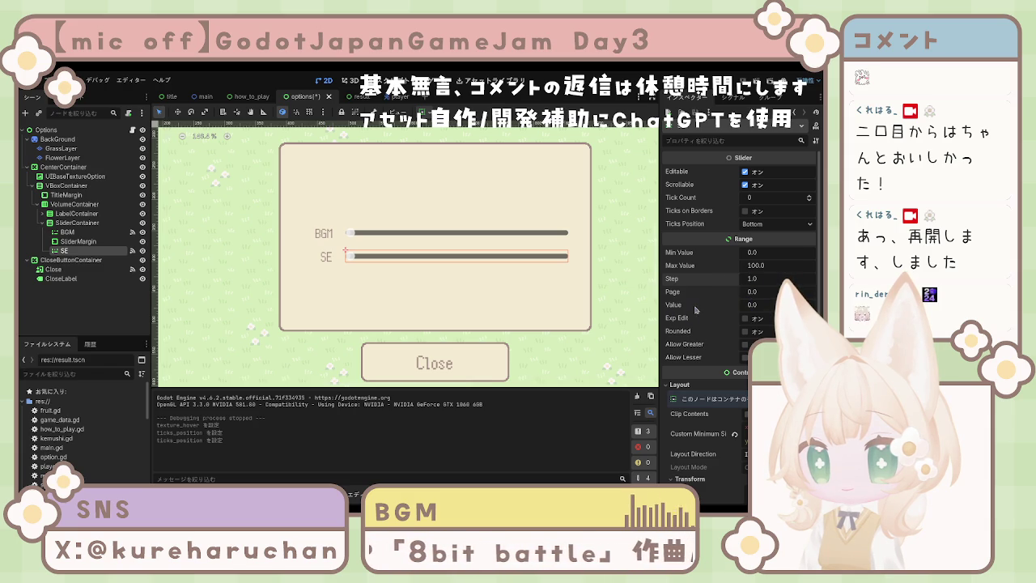
Expand the SE slider's Theme Overrides > Icons section in the Inspector.
{"action": "scroll", "coordinate": [696, 309], "scroll_direction": "down", "scroll_amount": 2}
{"action": "scroll", "coordinate": [696, 316], "scroll_direction": "down", "scroll_amount": 4}
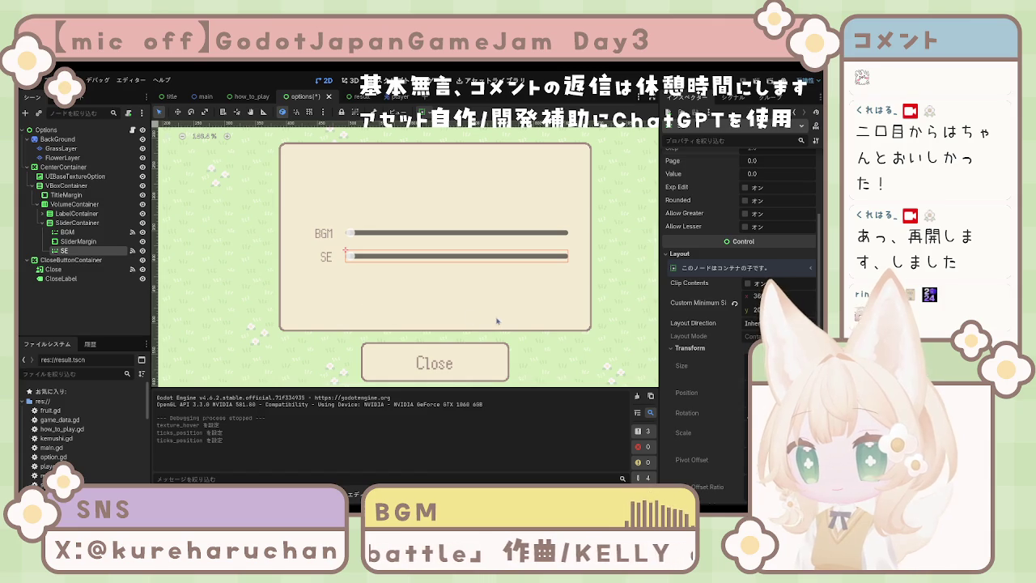
{"action": "scroll", "coordinate": [494, 317], "scroll_direction": "down", "scroll_amount": 1}
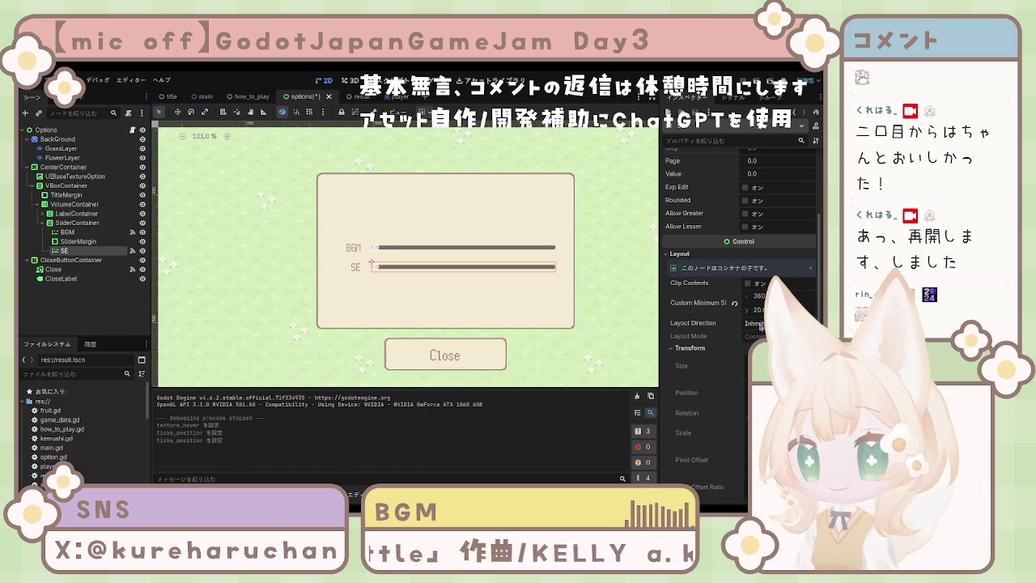
{"action": "scroll", "coordinate": [761, 328], "scroll_direction": "down", "scroll_amount": 5}
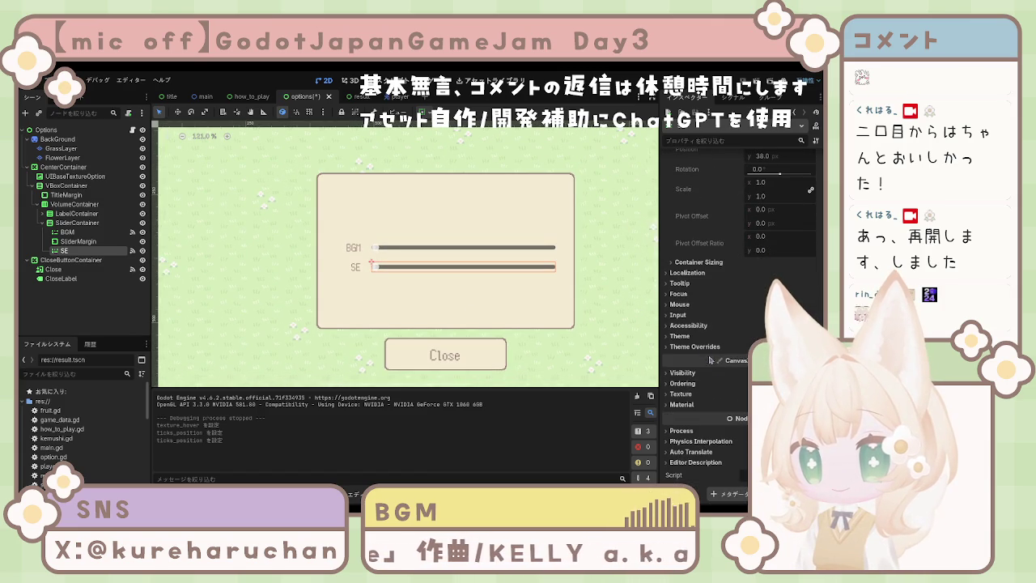
{"action": "left_click", "coordinate": [697, 347]}
{"action": "left_click", "coordinate": [684, 367]}
{"action": "scroll", "coordinate": [705, 340], "scroll_direction": "down", "scroll_amount": 2}
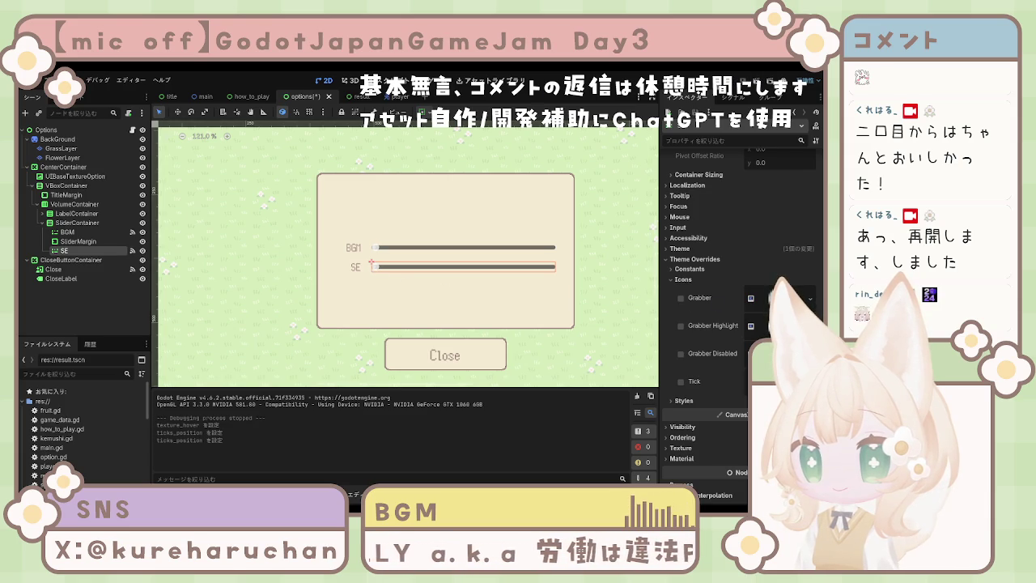
Save the options scene, then test-run the game from the title scene and stop it.
{"action": "key", "text": "ctrl+s"}
{"action": "left_click", "coordinate": [172, 97]}
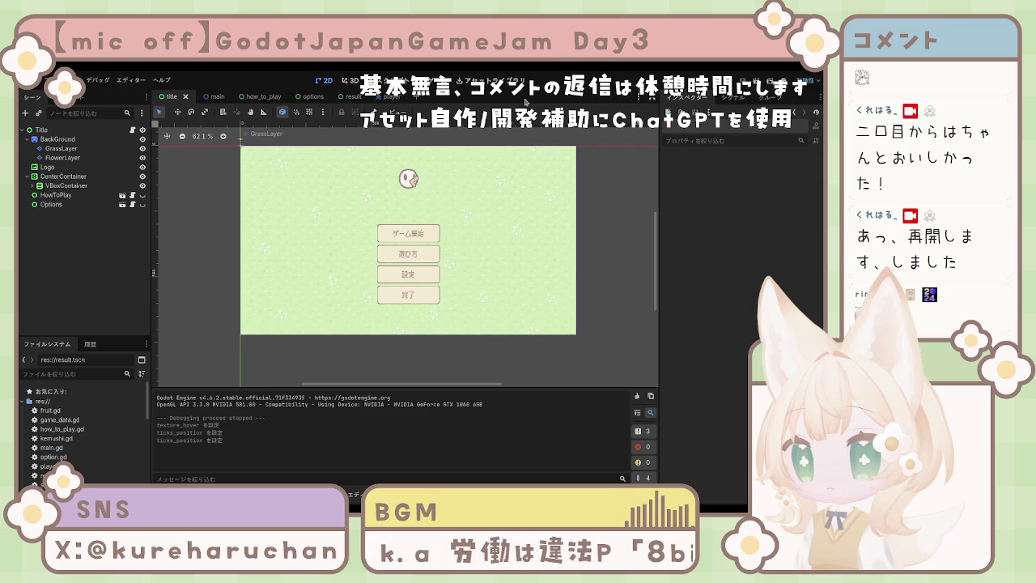
{"action": "left_click", "coordinate": [756, 81]}
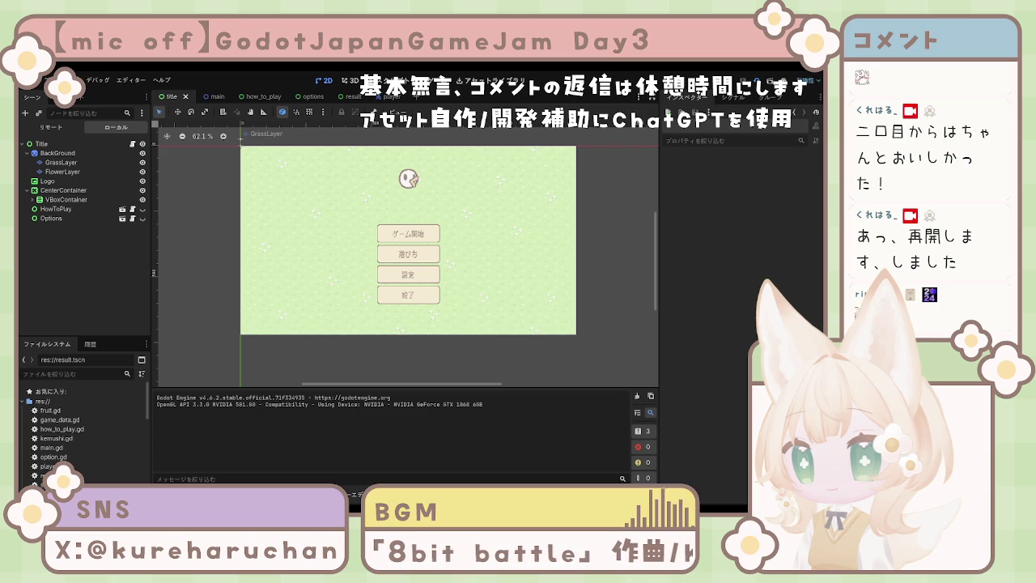
{"action": "key", "text": "F8"}
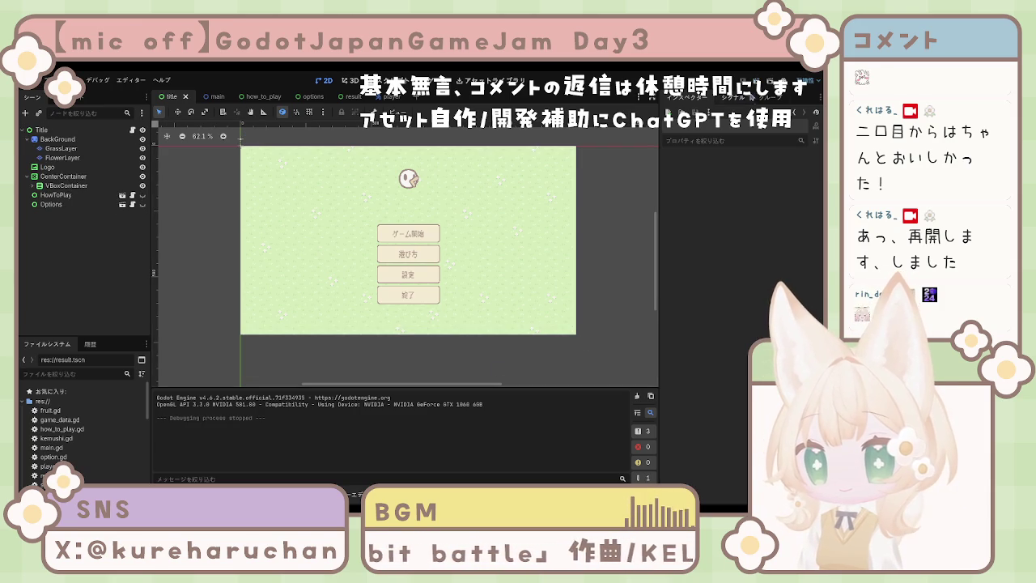
{"action": "left_click", "coordinate": [316, 98]}
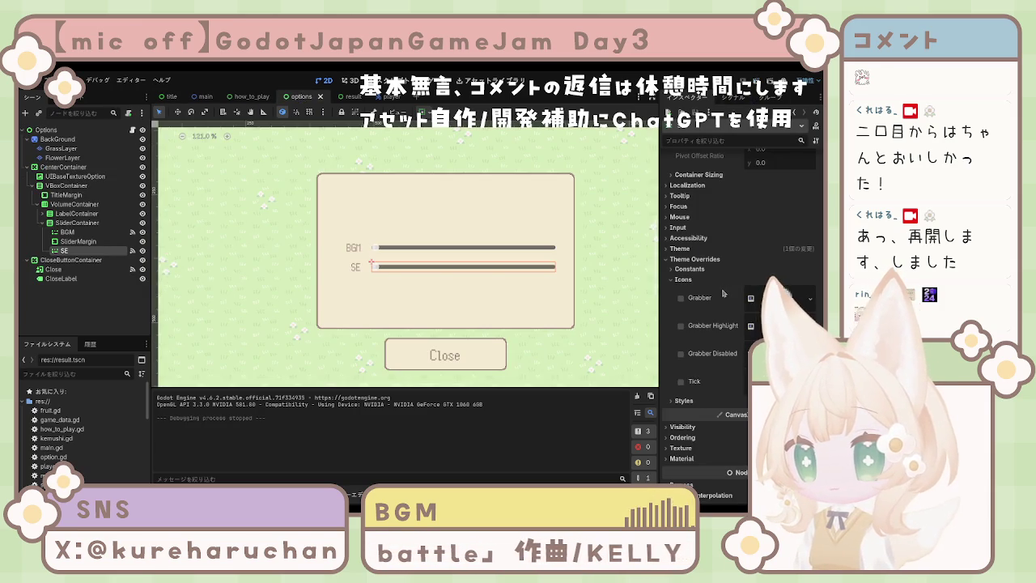
{"action": "left_click", "coordinate": [681, 299]}
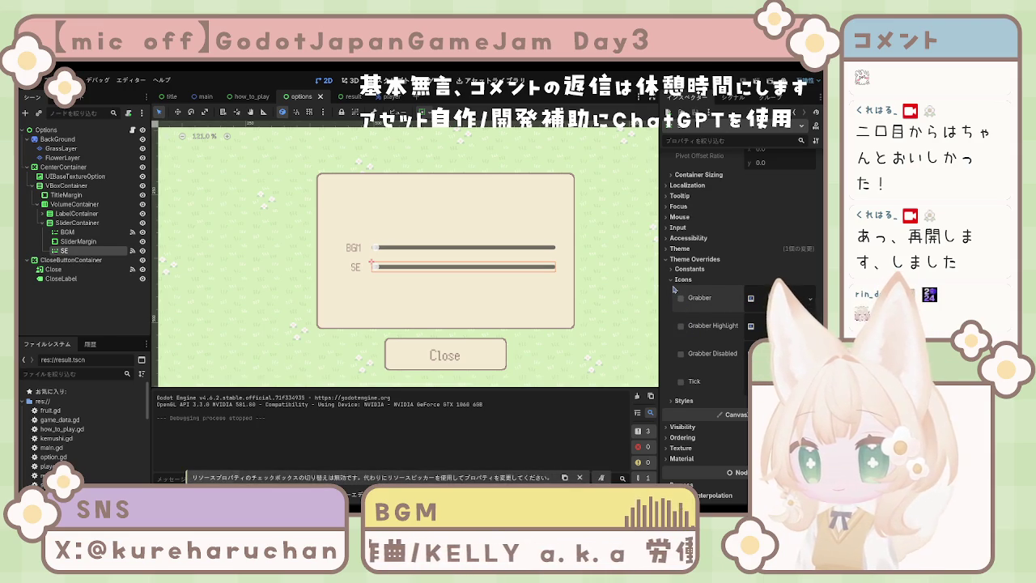
{"action": "left_click", "coordinate": [761, 298]}
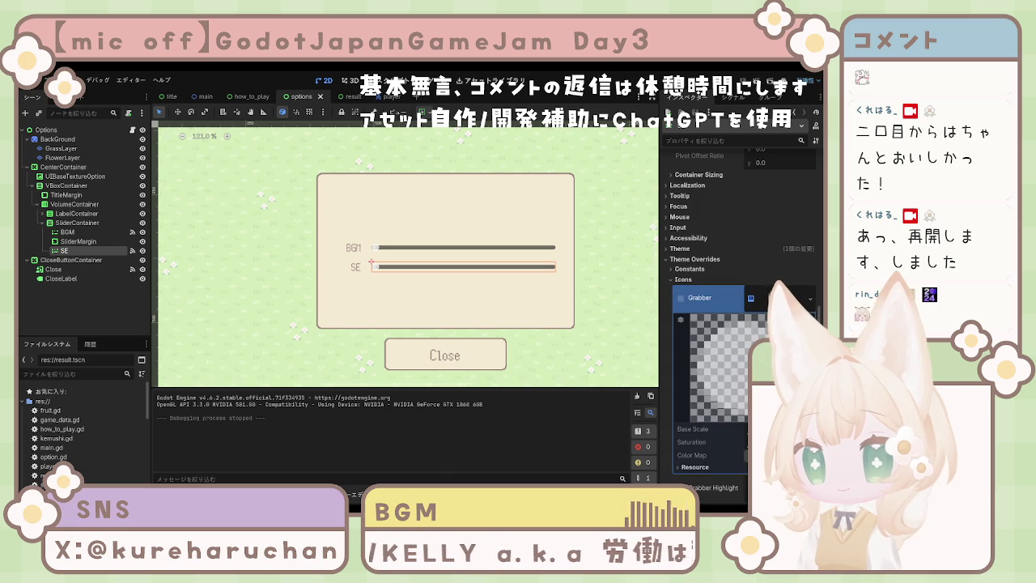
{"action": "left_click", "coordinate": [695, 467]}
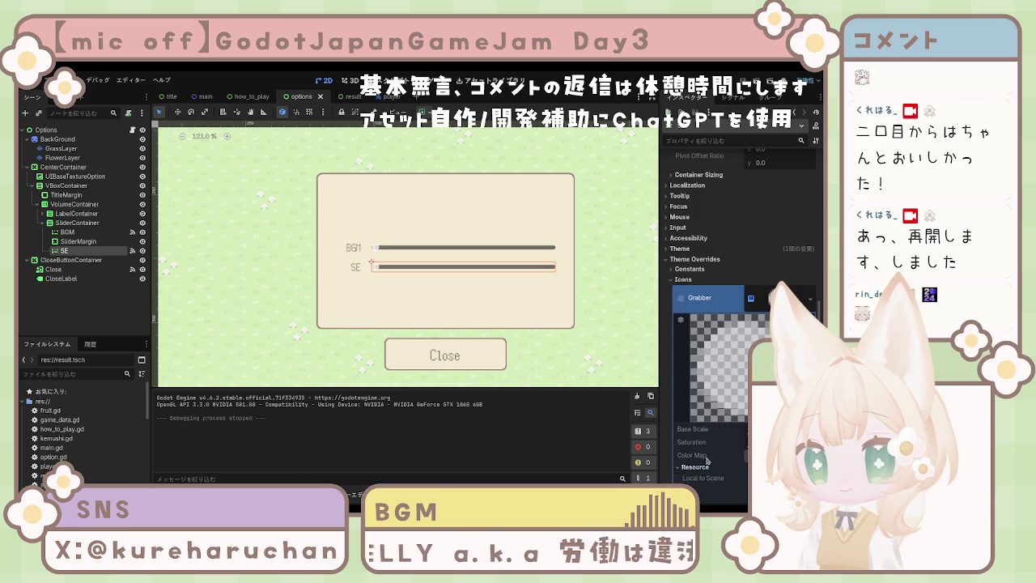
{"action": "scroll", "coordinate": [712, 454], "scroll_direction": "down", "scroll_amount": 3}
{"action": "scroll", "coordinate": [716, 409], "scroll_direction": "up", "scroll_amount": 2}
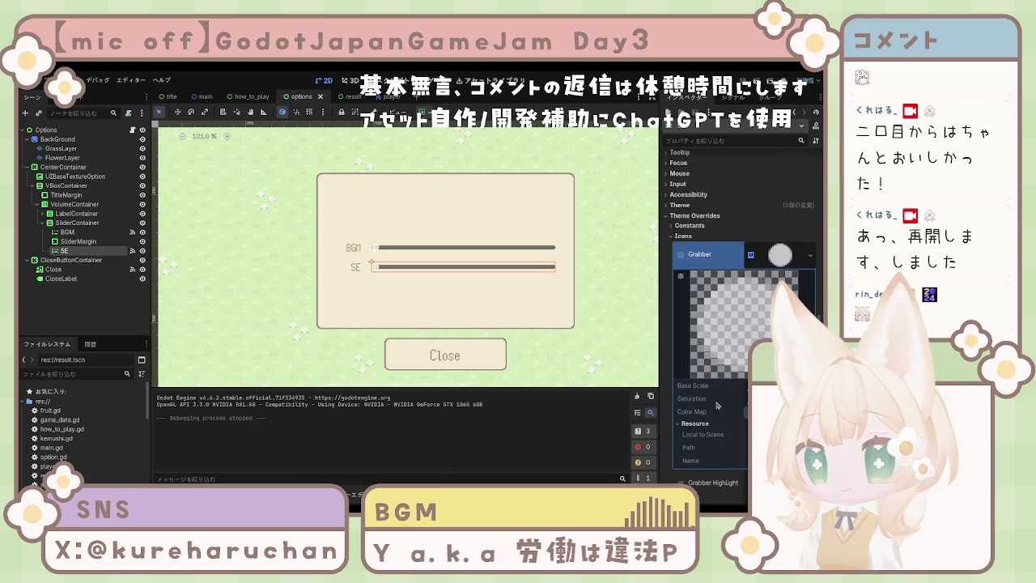
{"action": "left_click", "coordinate": [752, 256]}
{"action": "left_click", "coordinate": [751, 259]}
{"action": "left_click", "coordinate": [752, 259]}
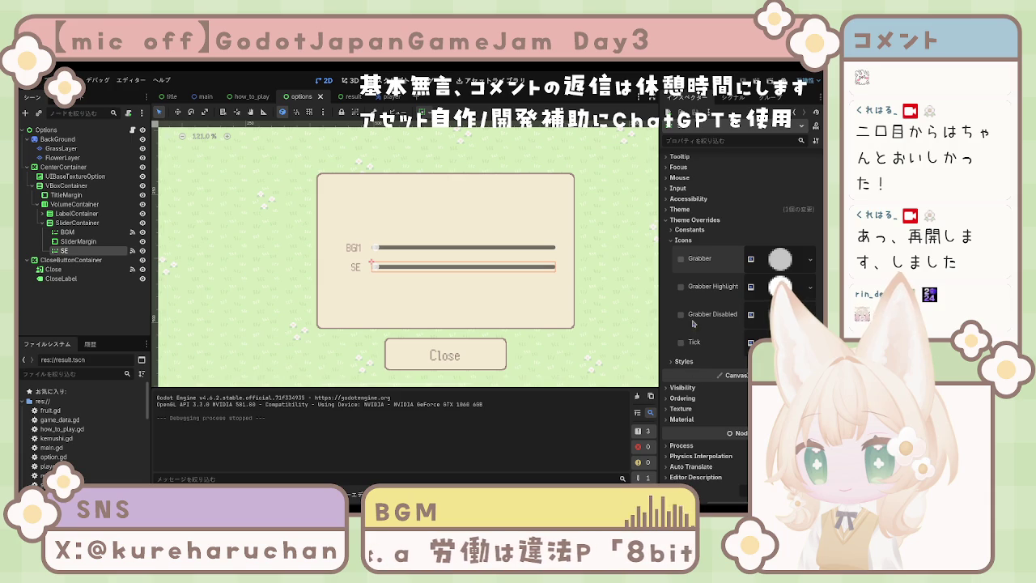
{"action": "scroll", "coordinate": [696, 328], "scroll_direction": "up", "scroll_amount": 8}
{"action": "scroll", "coordinate": [698, 334], "scroll_direction": "down", "scroll_amount": 10}
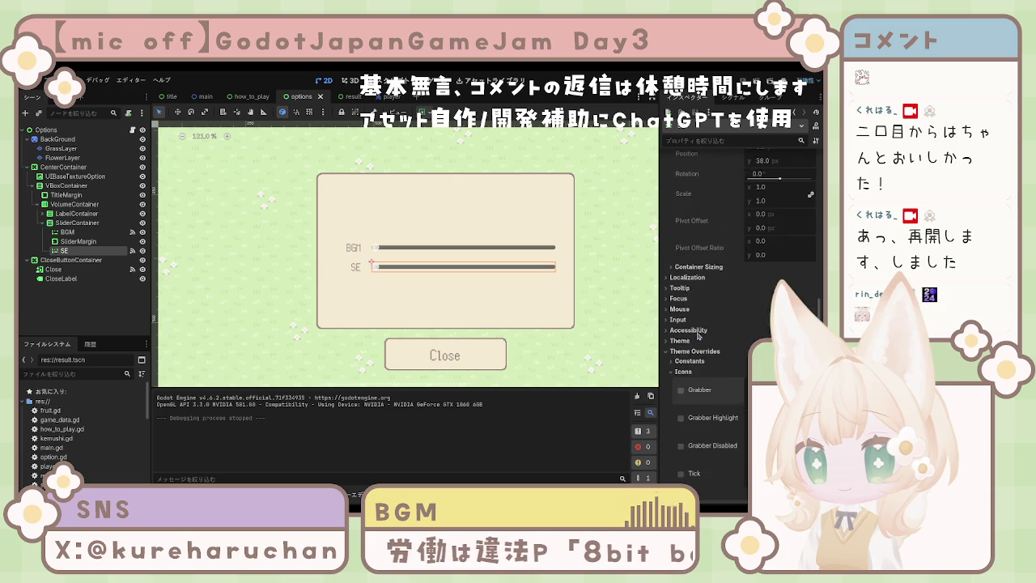
{"action": "left_click", "coordinate": [681, 346]}
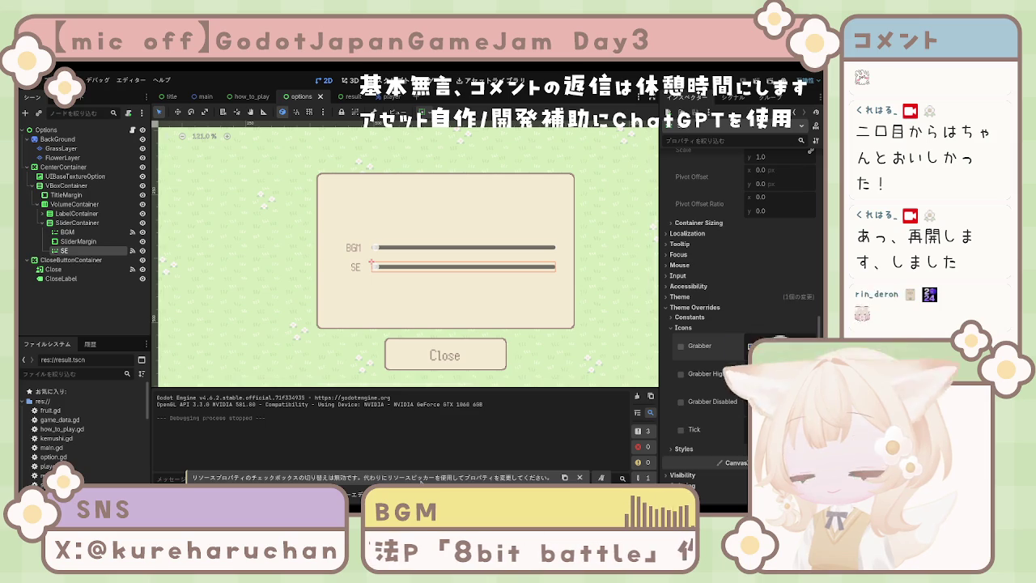
{"action": "left_click", "coordinate": [727, 354]}
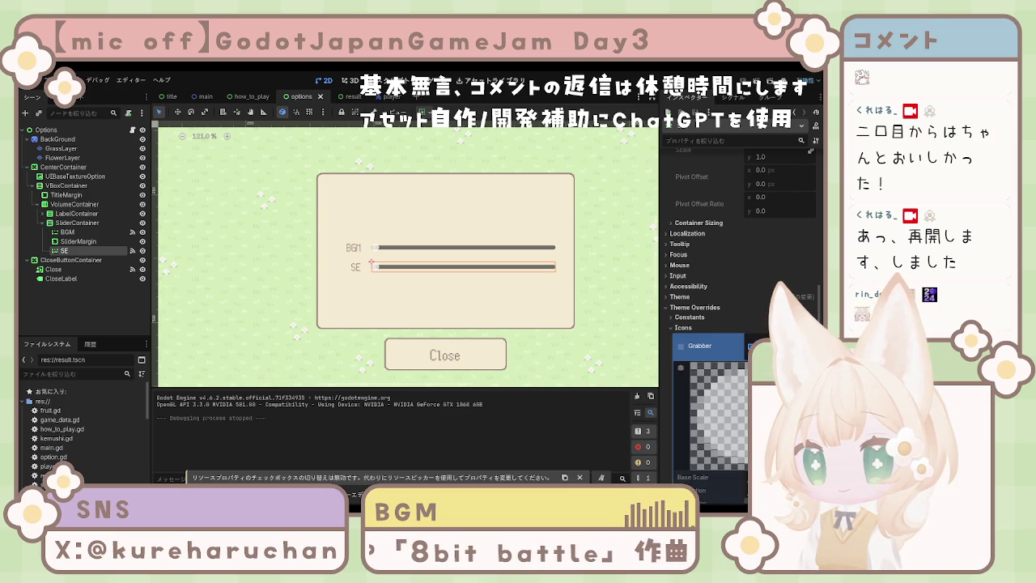
{"action": "scroll", "coordinate": [728, 356], "scroll_direction": "down", "scroll_amount": 5}
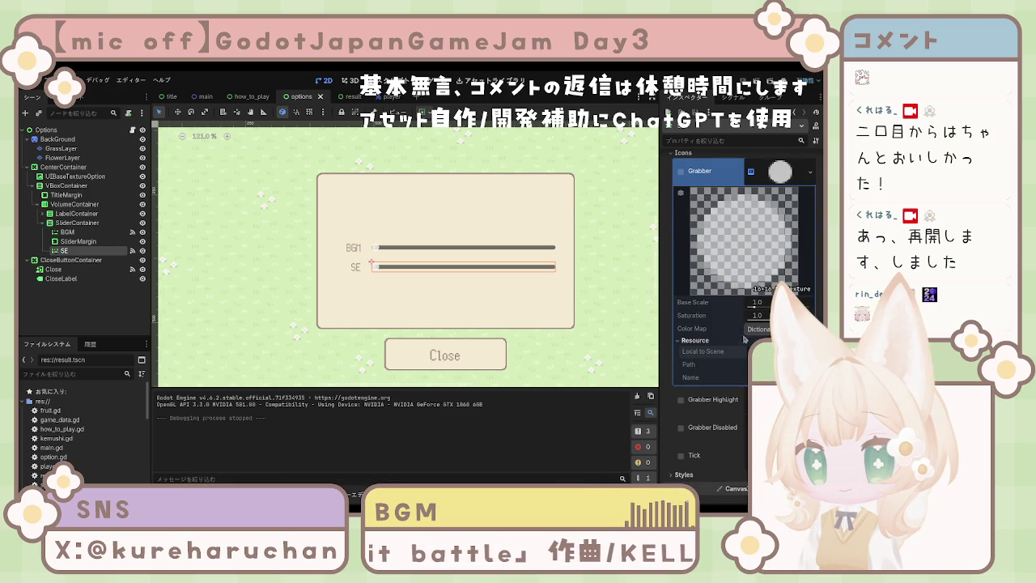
{"action": "left_click", "coordinate": [767, 330]}
{"action": "left_click", "coordinate": [722, 332]}
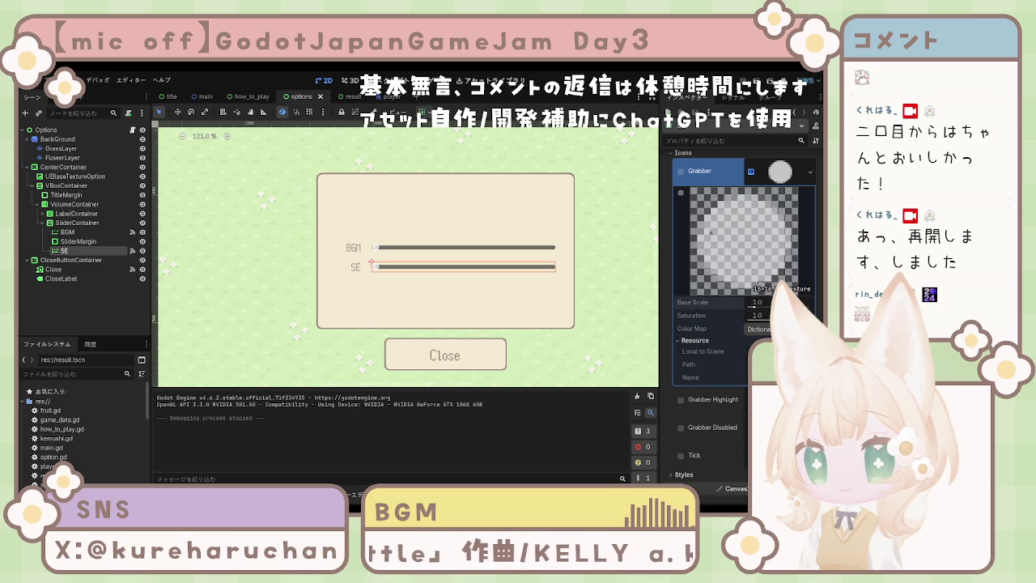
{"action": "mouse_move", "coordinate": [681, 198]}
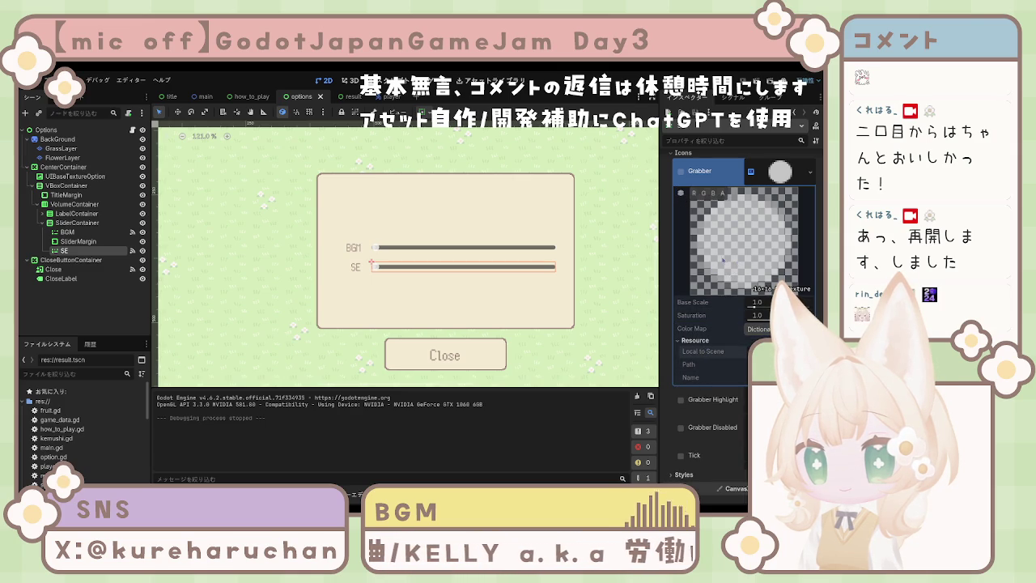
{"action": "scroll", "coordinate": [697, 255], "scroll_direction": "up", "scroll_amount": 1}
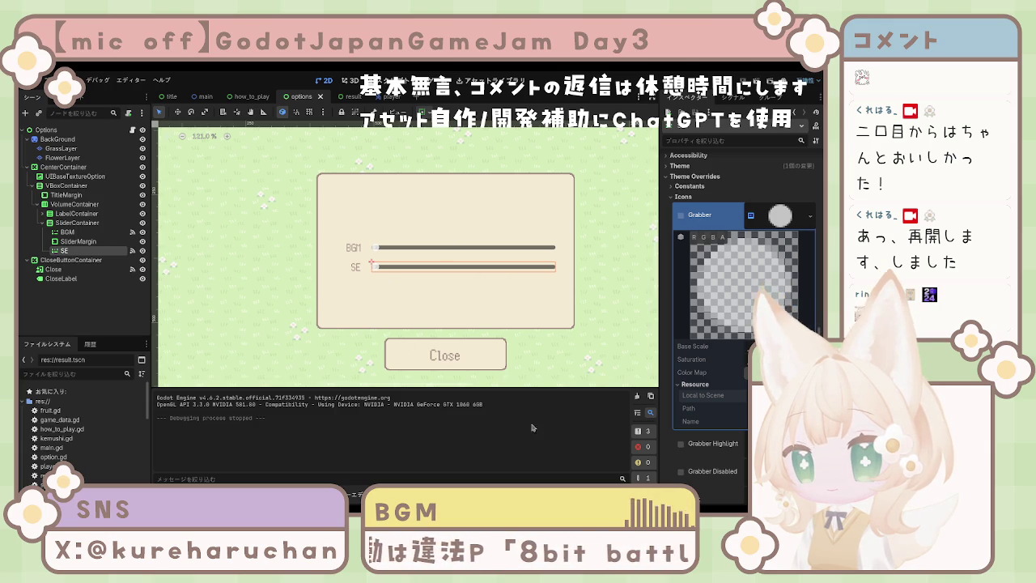
{"action": "scroll", "coordinate": [741, 324], "scroll_direction": "down", "scroll_amount": 3}
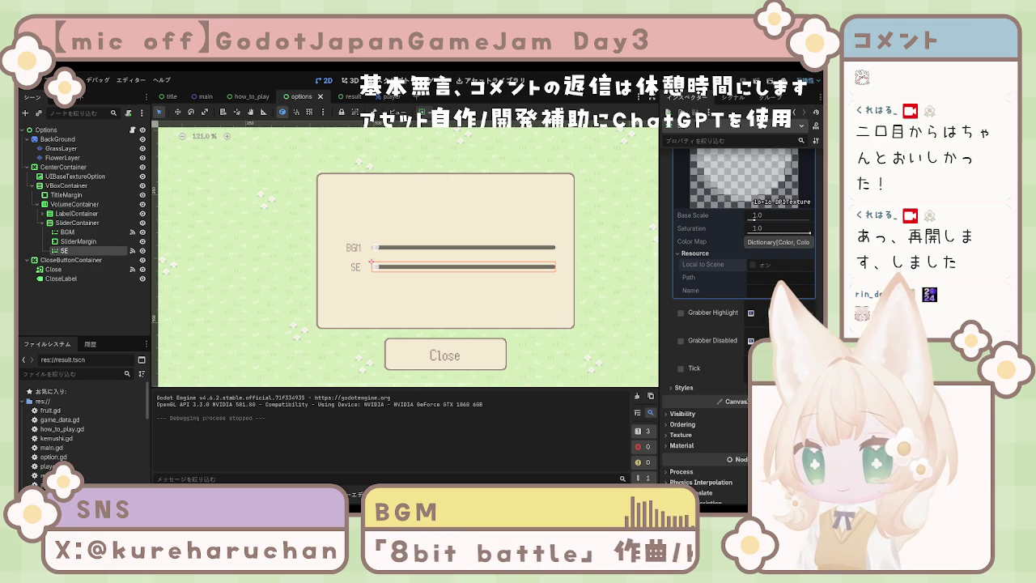
{"action": "scroll", "coordinate": [741, 267], "scroll_direction": "up", "scroll_amount": 1}
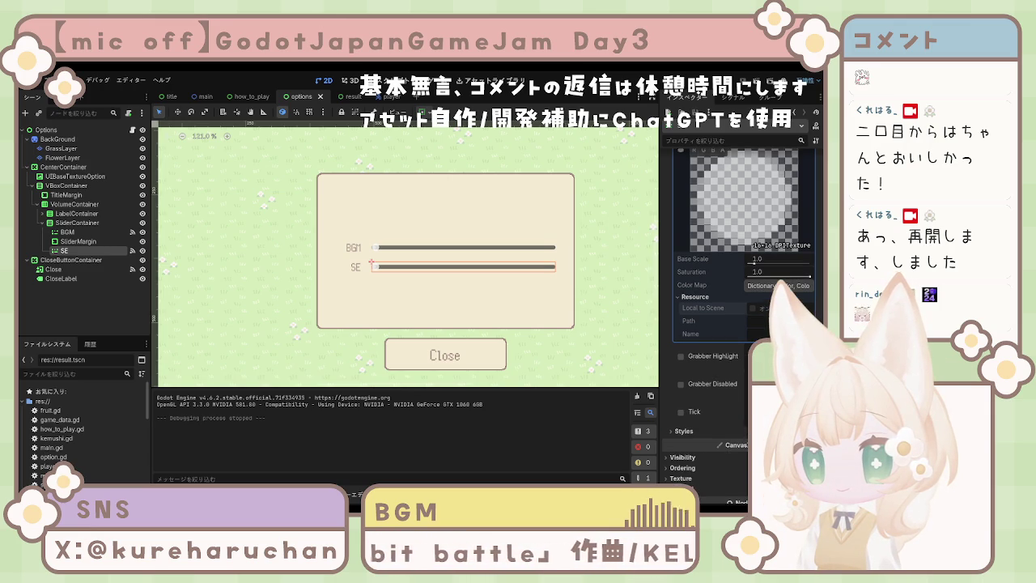
{"action": "scroll", "coordinate": [721, 300], "scroll_direction": "up", "scroll_amount": 4}
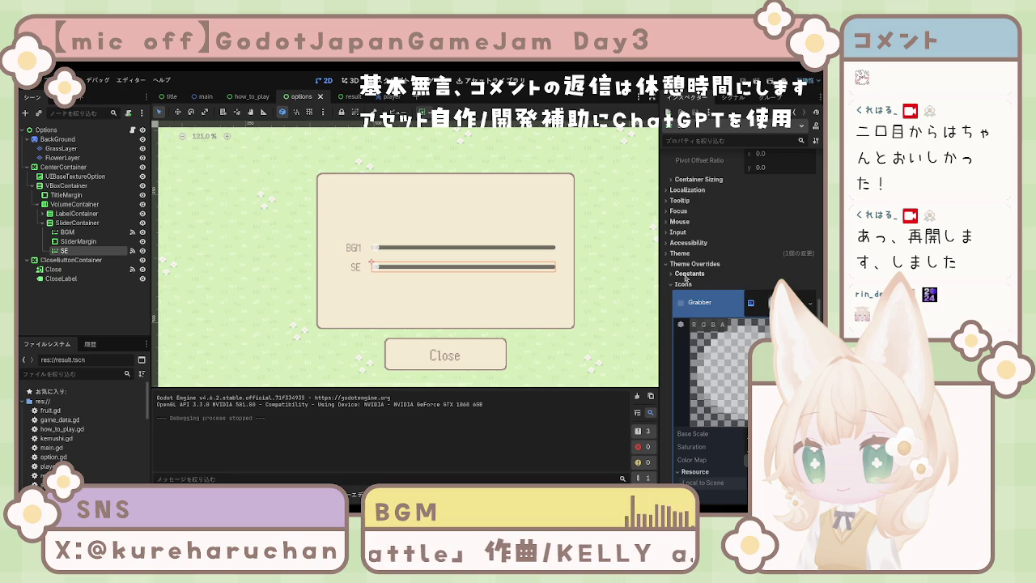
{"action": "left_click", "coordinate": [683, 284]}
{"action": "left_click", "coordinate": [689, 326]}
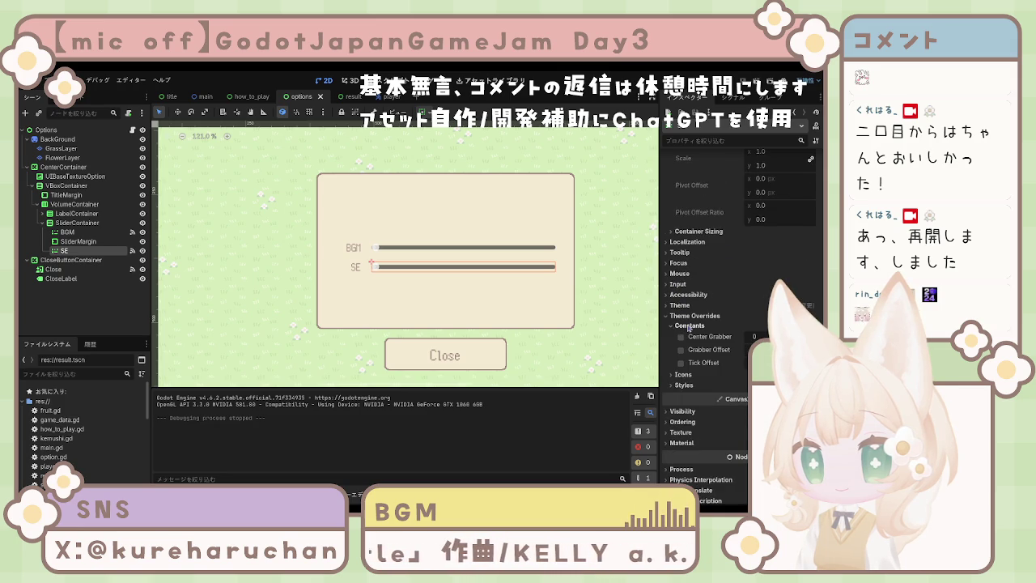
{"action": "left_click", "coordinate": [681, 326]}
{"action": "left_click", "coordinate": [682, 347]}
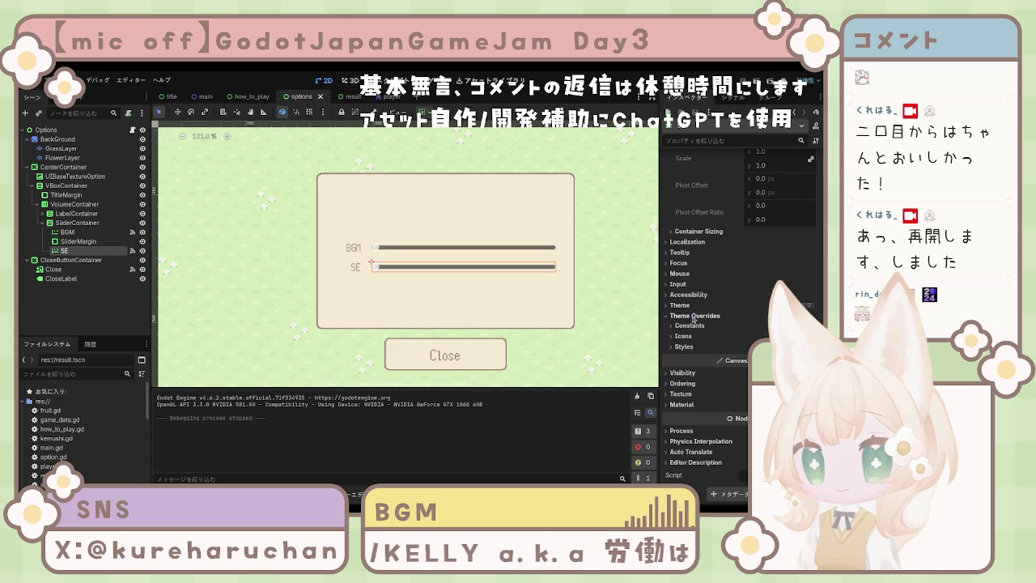
{"action": "scroll", "coordinate": [477, 332], "scroll_direction": "down", "scroll_amount": 2}
{"action": "left_click_drag", "start_coordinate": [484, 335], "coordinate": [441, 310]}
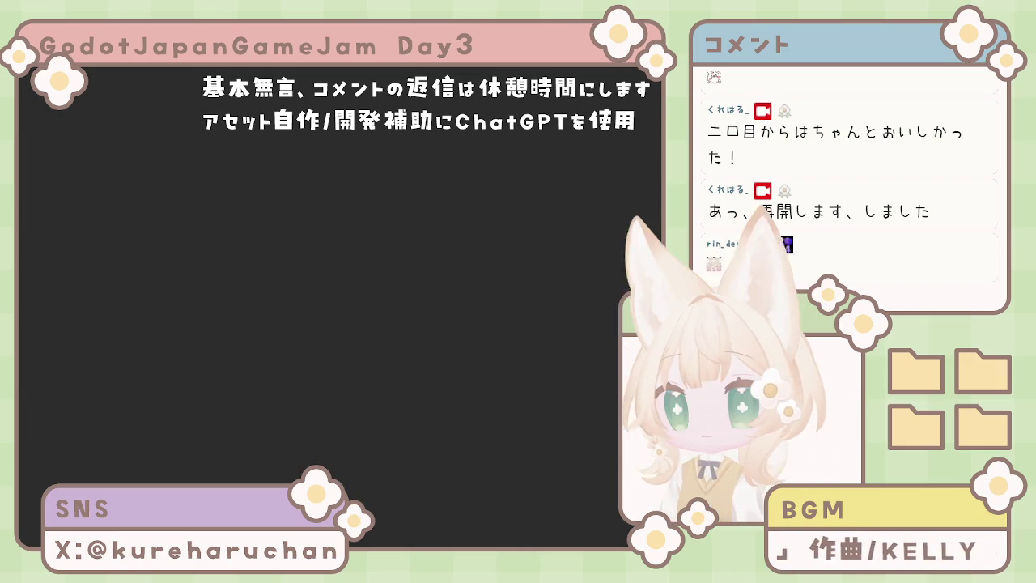
Switch to the eraser tool on the Clip Studio Paint asset sheet.
{"action": "key", "text": "e"}
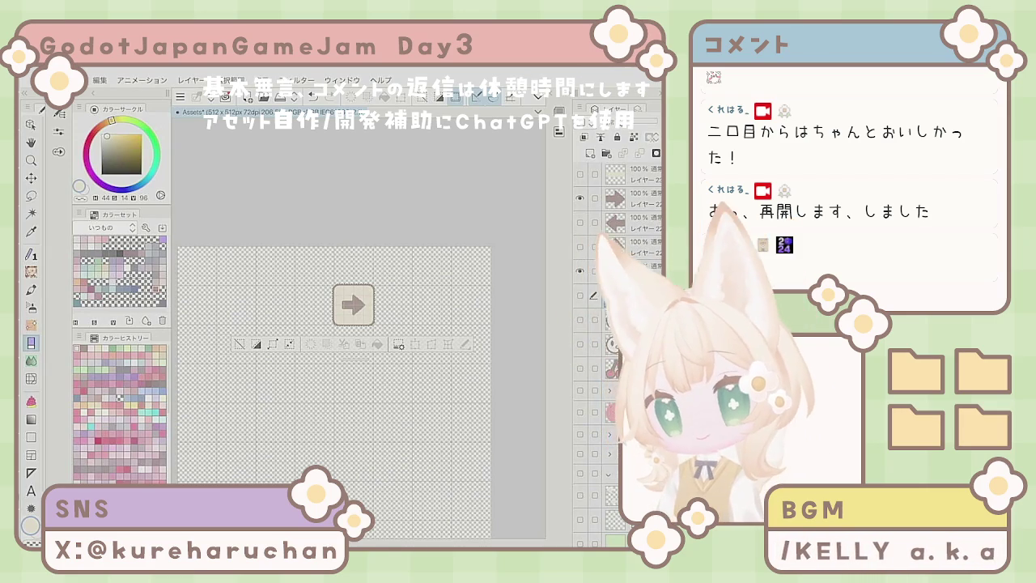
Select the pen, hide the arrow icon layer and add a new empty raster layer on top.
{"action": "scroll", "coordinate": [360, 360], "scroll_direction": "down", "scroll_amount": 3}
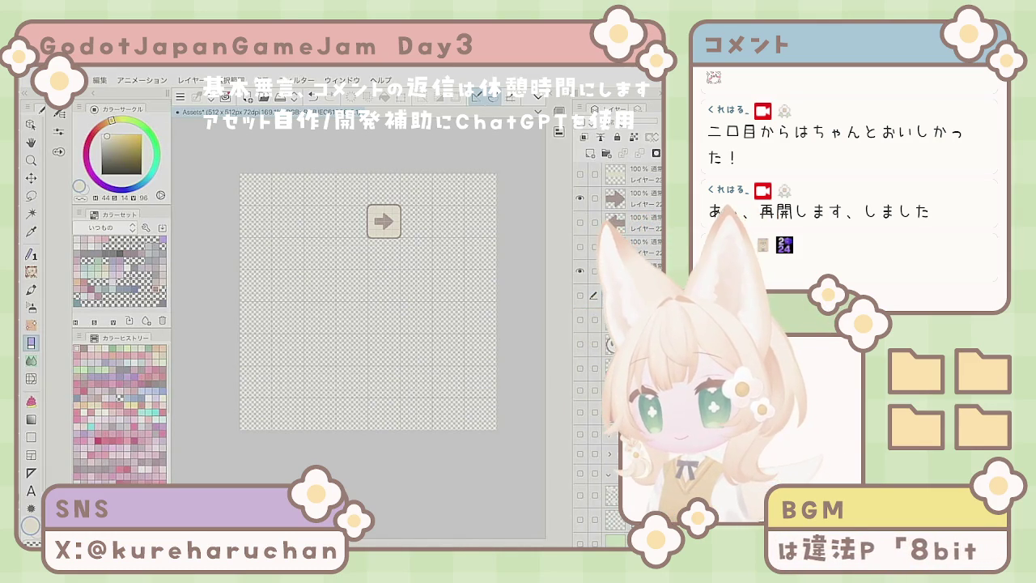
{"action": "key", "text": "p"}
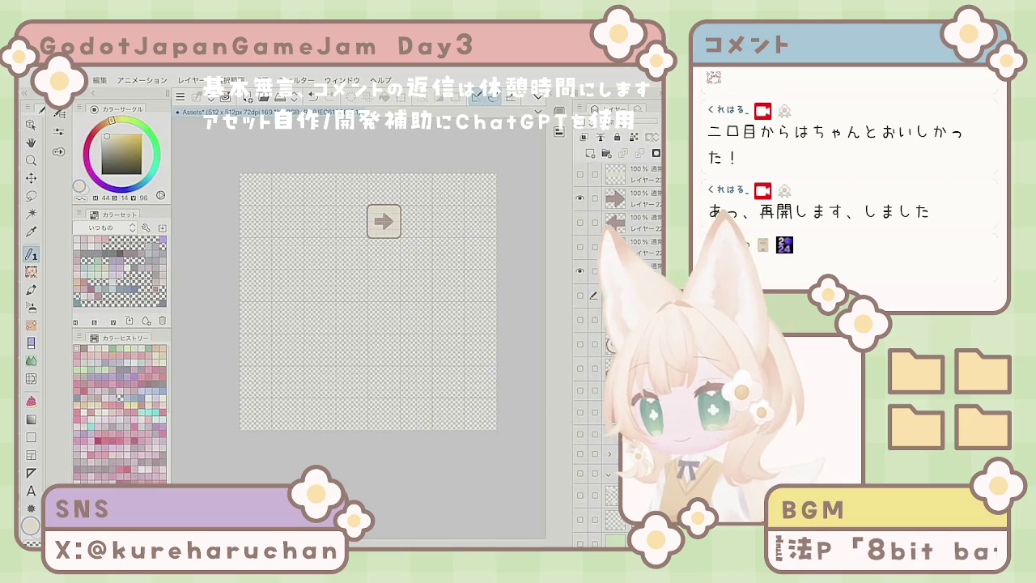
{"action": "left_click", "coordinate": [635, 174]}
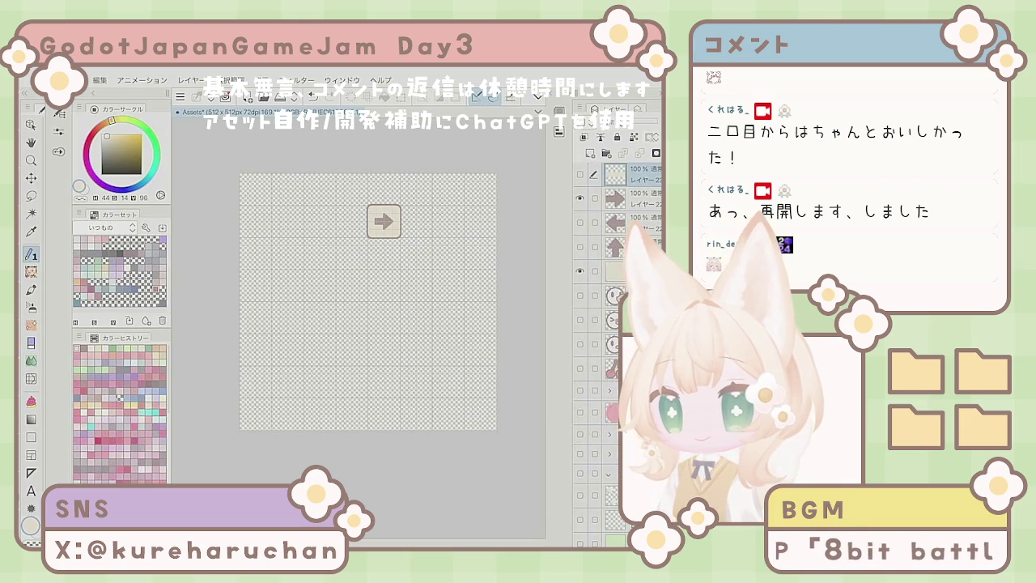
{"action": "left_click", "coordinate": [579, 198]}
{"action": "left_click", "coordinate": [590, 154]}
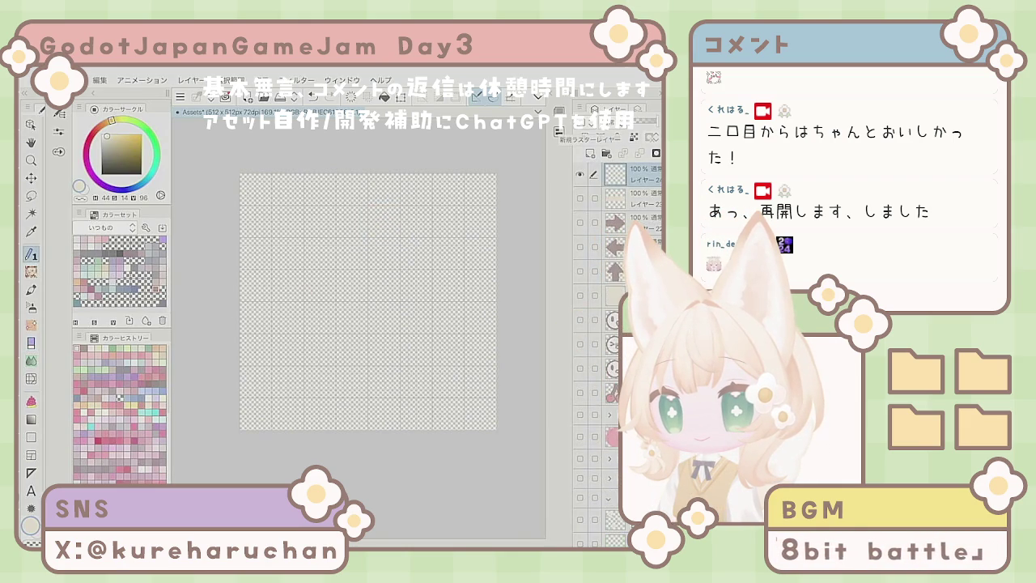
Zoom in and paint a beige blob at the canvas top-left.
{"action": "scroll", "coordinate": [366, 340], "scroll_direction": "up", "scroll_amount": 5}
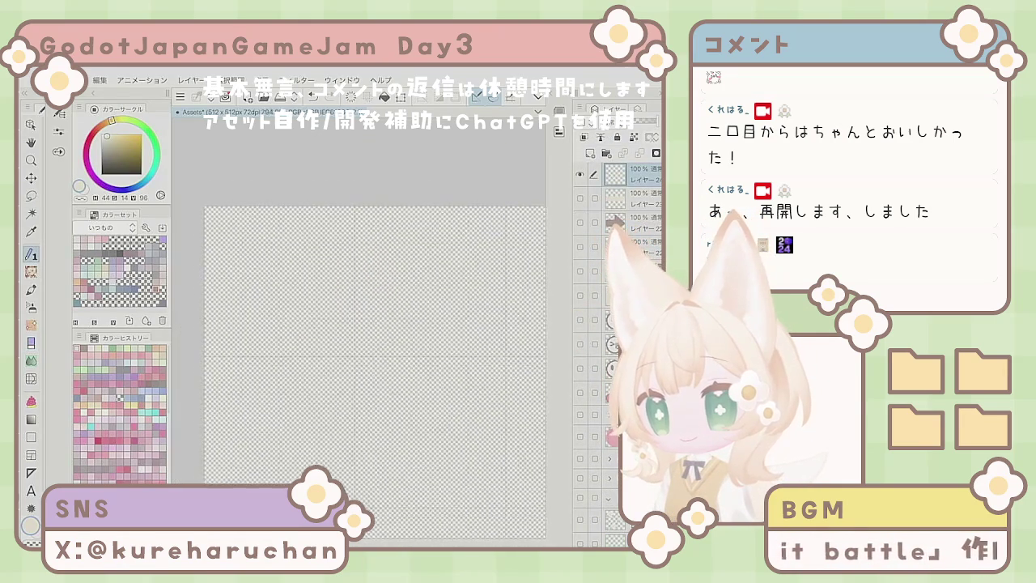
{"action": "scroll", "coordinate": [366, 340], "scroll_direction": "up", "scroll_amount": 5}
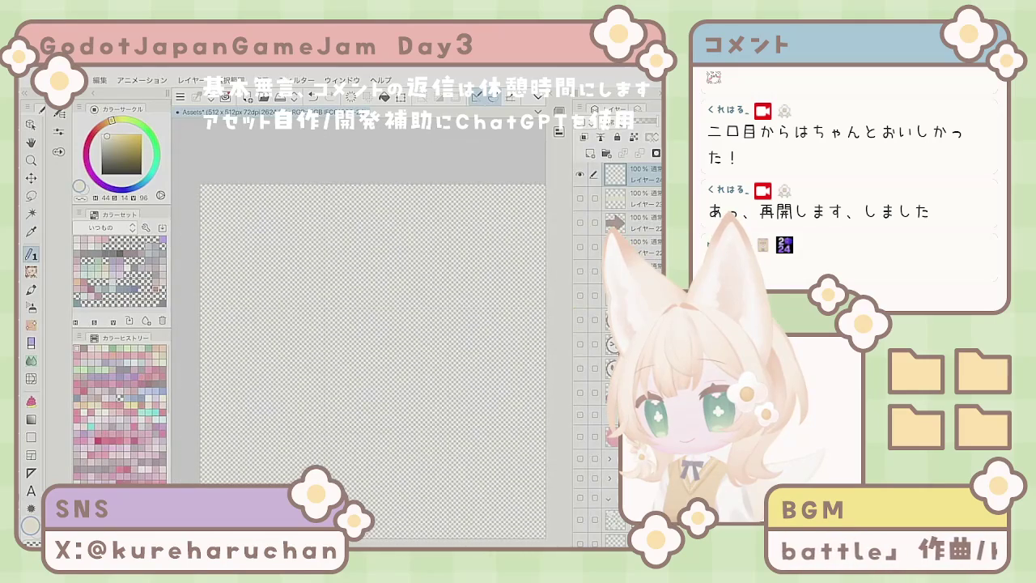
{"action": "mouse_move", "coordinate": [243, 226]}
{"action": "left_mouse_down"}
{"action": "mouse_move", "coordinate": [259, 274]}
{"action": "mouse_move", "coordinate": [262, 226]}
{"action": "mouse_move", "coordinate": [226, 243]}
{"action": "mouse_move", "coordinate": [270, 255]}
{"action": "left_mouse_up"}
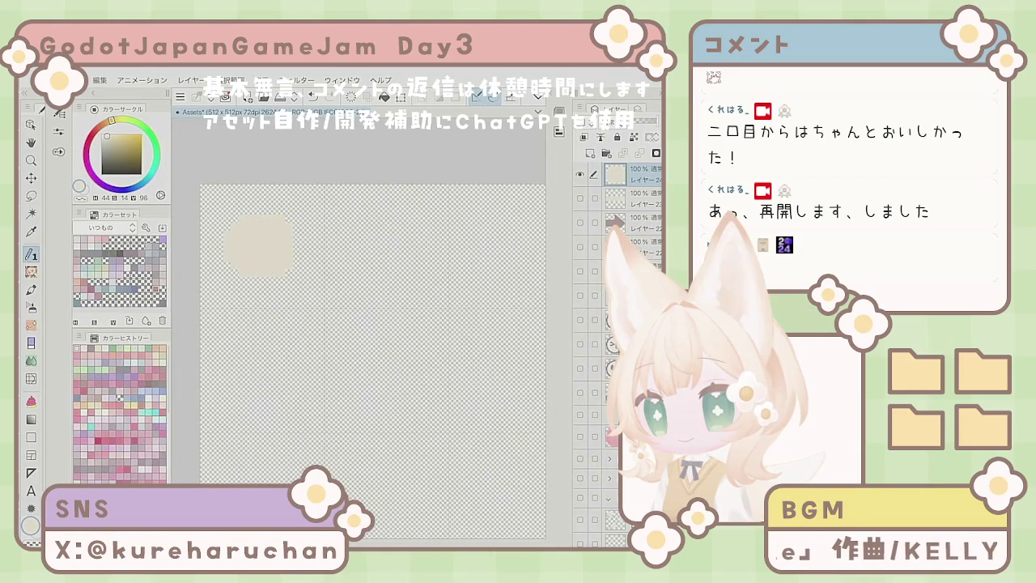
Give the blob's layer a grey-mauve border outline in Layer Property.
{"action": "left_click", "coordinate": [599, 109]}
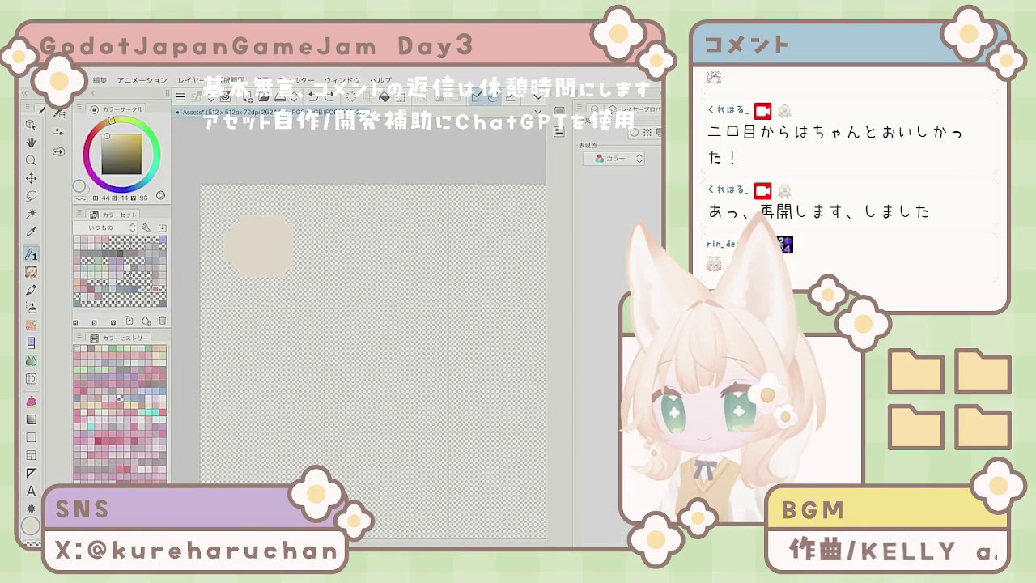
{"action": "left_click", "coordinate": [635, 132]}
{"action": "left_click", "coordinate": [642, 180]}
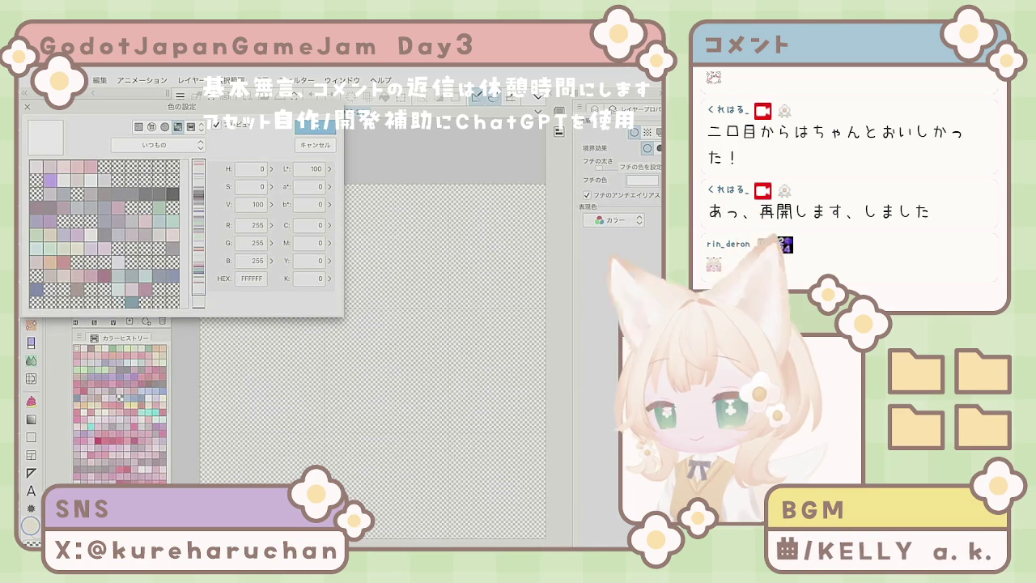
{"action": "left_click", "coordinate": [37, 206]}
{"action": "left_click", "coordinate": [315, 126]}
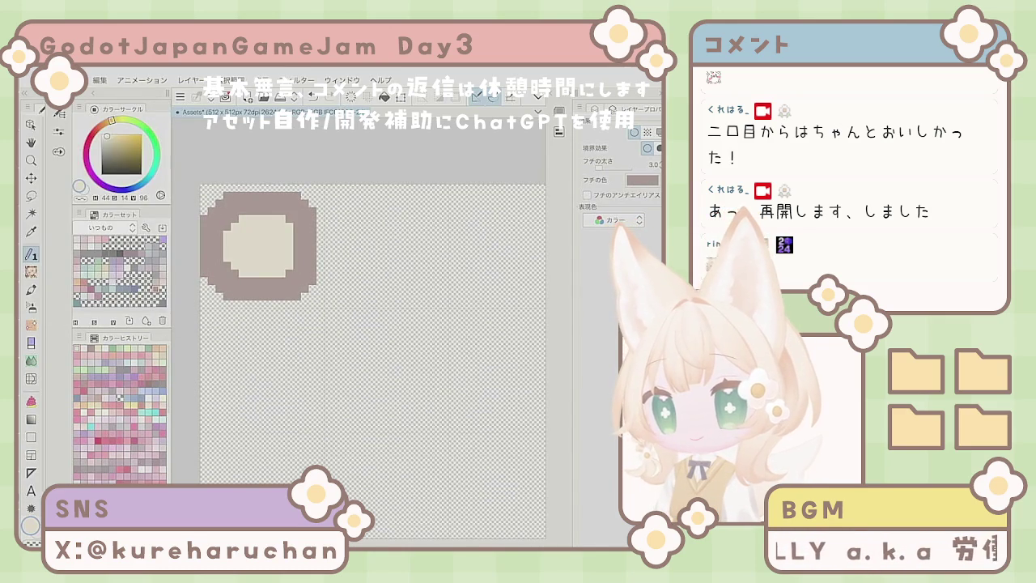
{"action": "key", "text": "F7"}
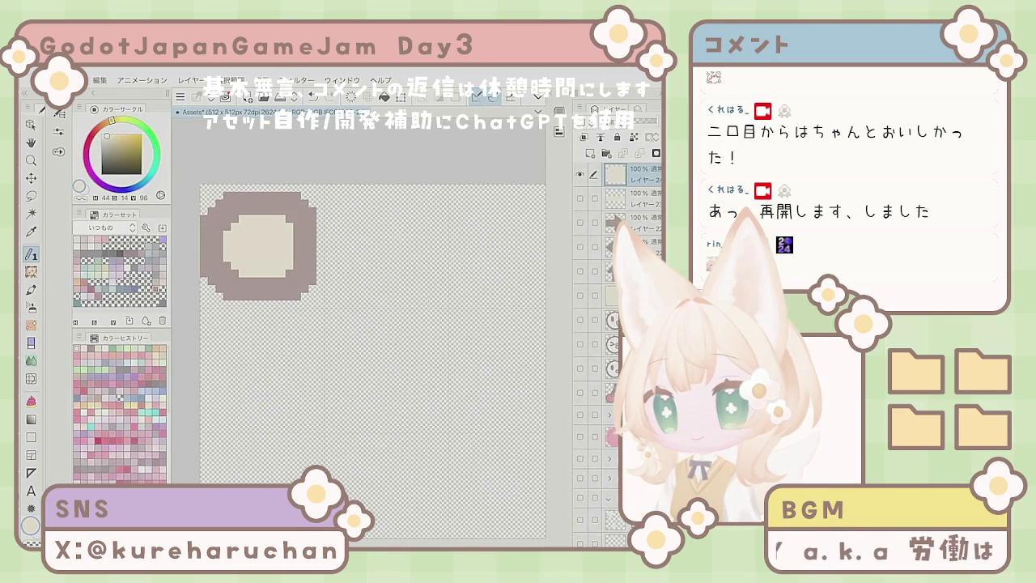
Clear the test blob and draw an outlined pixel ellipse ring at the canvas top-left.
{"action": "key", "text": "Delete"}
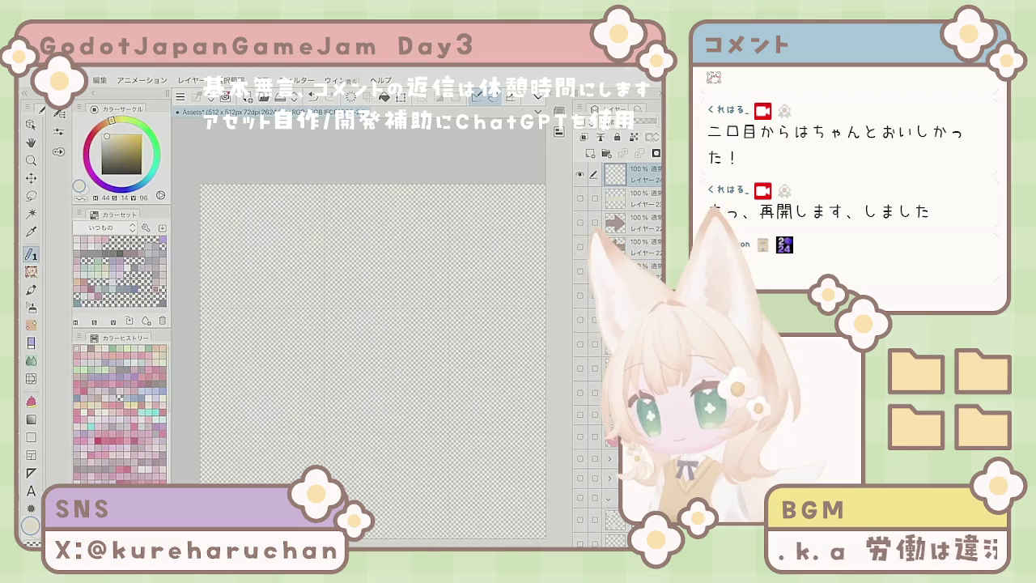
{"action": "left_click", "coordinate": [58, 151]}
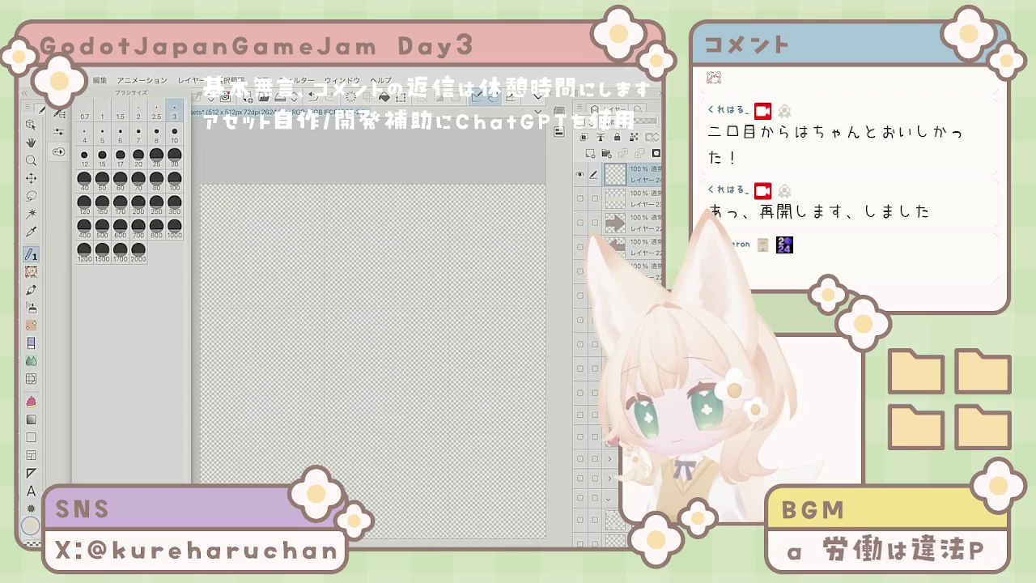
{"action": "left_click", "coordinate": [31, 437]}
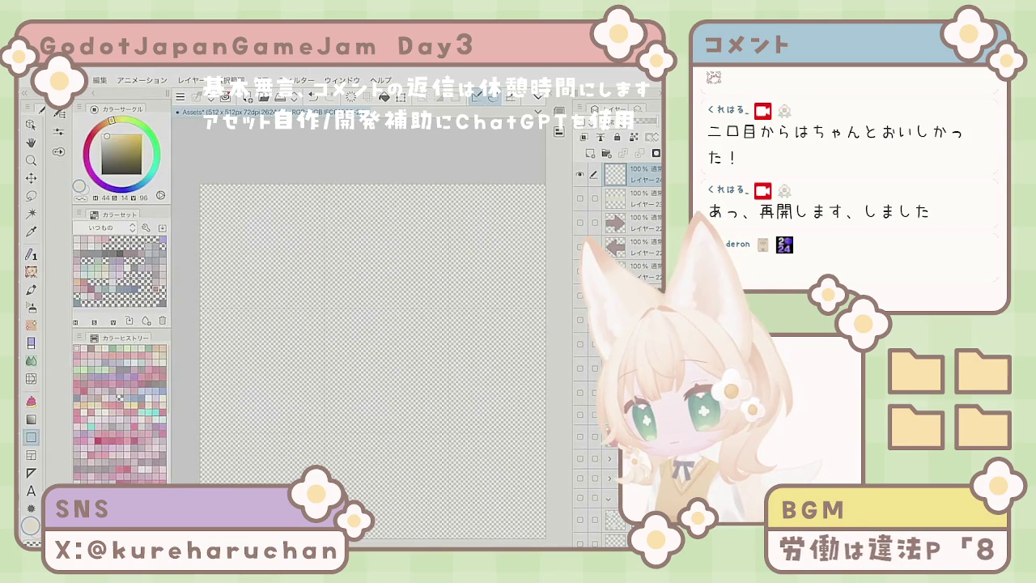
{"action": "left_click", "coordinate": [58, 151]}
{"action": "left_click", "coordinate": [122, 263]}
{"action": "left_click", "coordinate": [31, 437]}
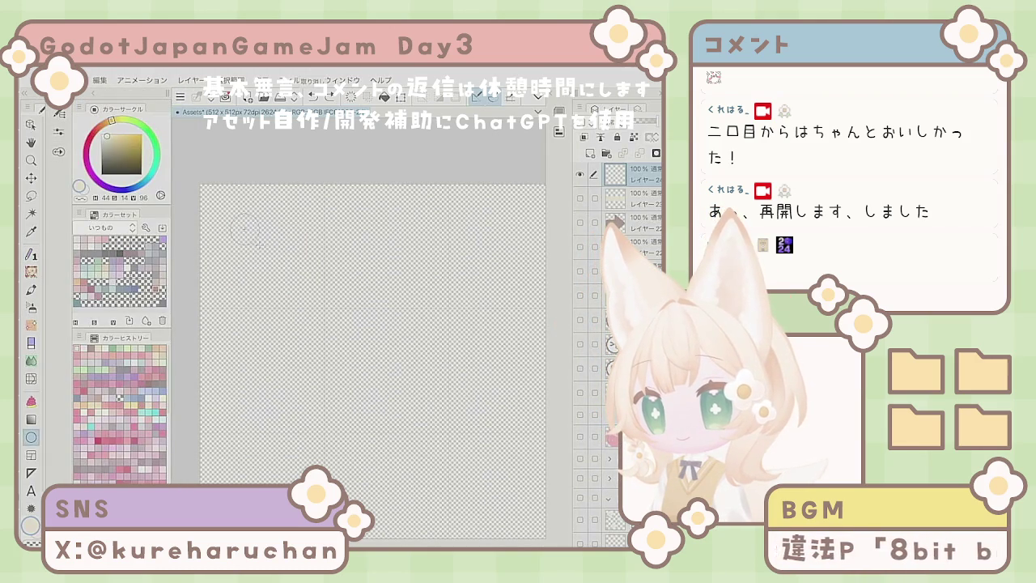
{"action": "left_click", "coordinate": [259, 242]}
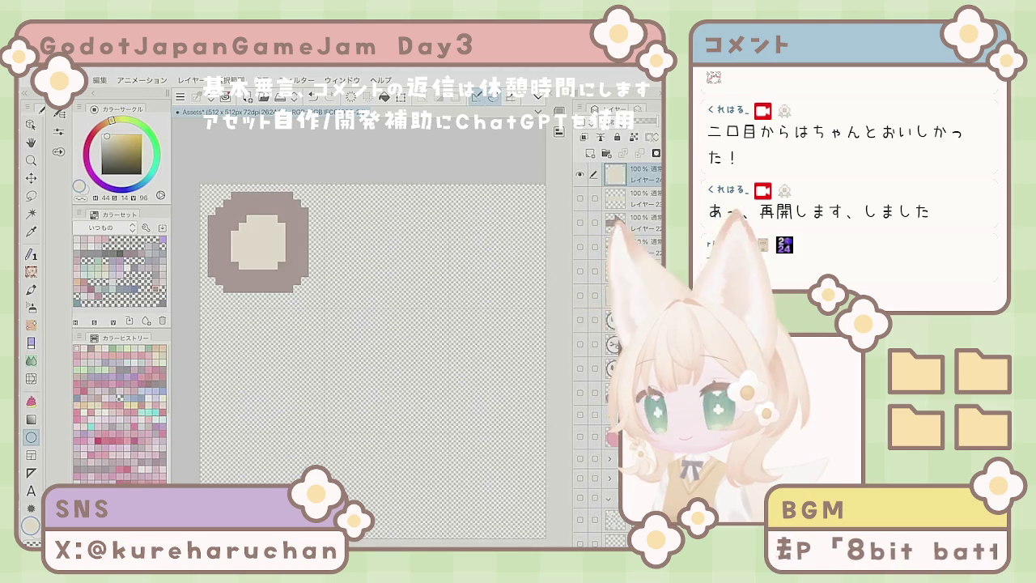
Nudge the ring slightly right and down with the Move tool.
{"action": "scroll", "coordinate": [289, 321], "scroll_direction": "down", "scroll_amount": 6}
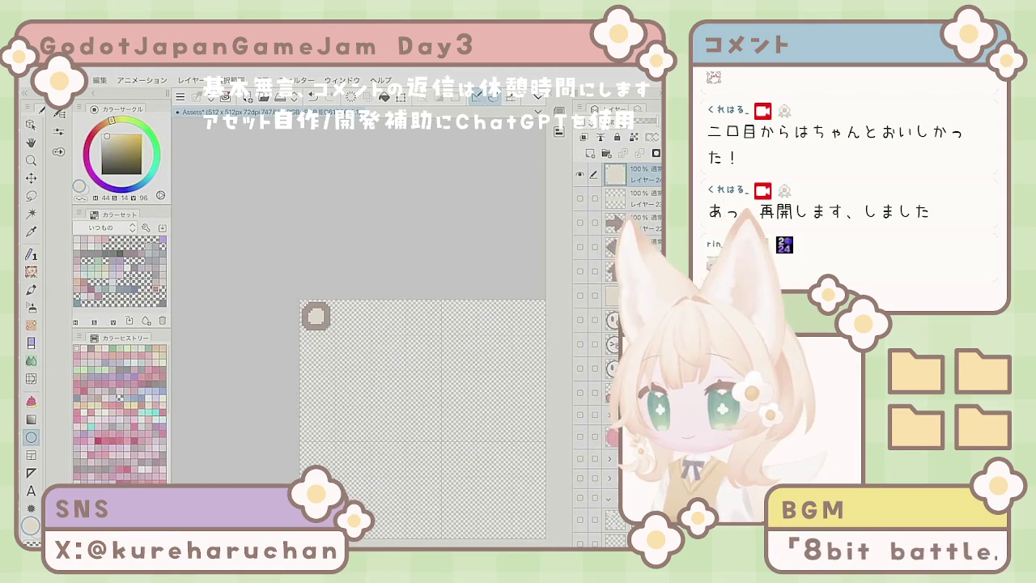
{"action": "scroll", "coordinate": [385, 405], "scroll_direction": "up", "scroll_amount": 2}
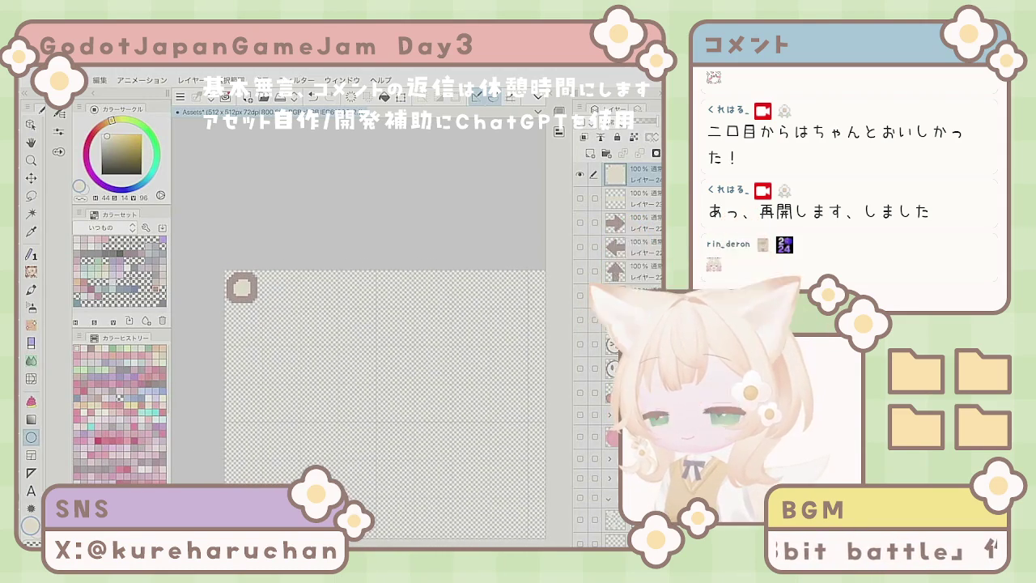
{"action": "key", "text": "k"}
{"action": "left_click_drag", "start_coordinate": [325, 412], "coordinate": [328, 413]}
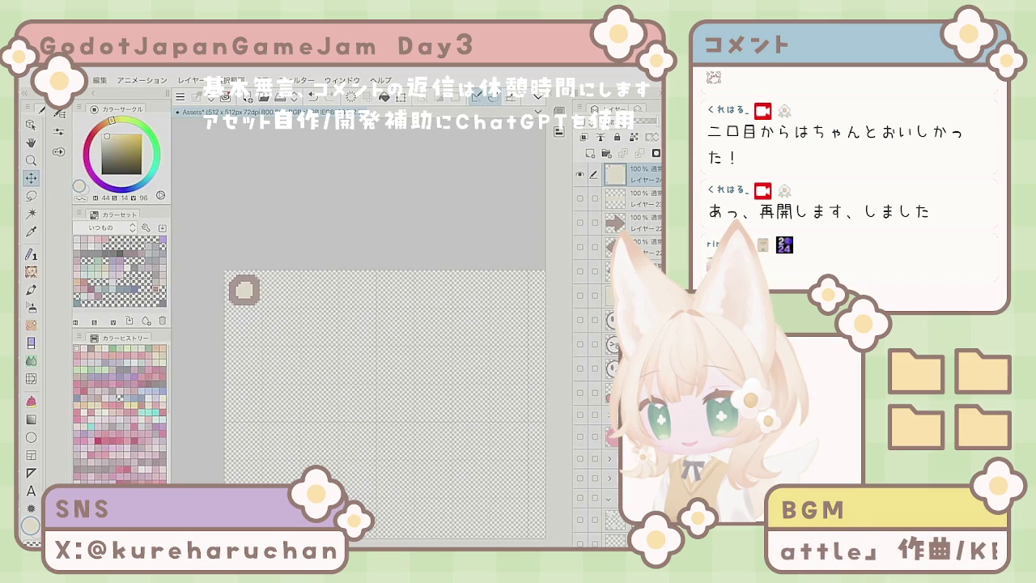
{"action": "scroll", "coordinate": [328, 415], "scroll_direction": "down", "scroll_amount": 2}
Create a selection from the ring's layer.
{"action": "scroll", "coordinate": [328, 414], "scroll_direction": "up", "scroll_amount": 3}
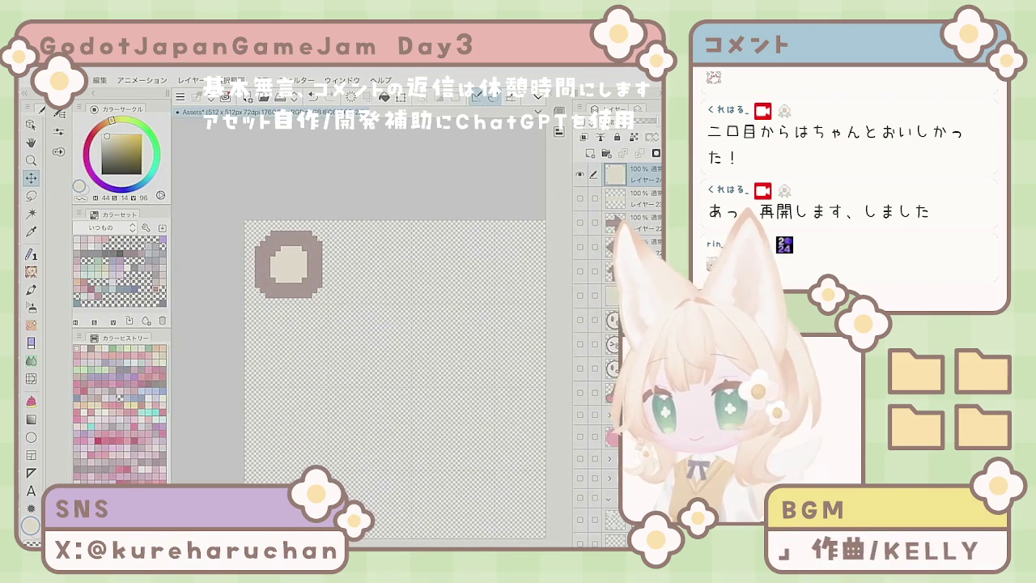
{"action": "right_click", "coordinate": [607, 175]}
{"action": "mouse_move", "coordinate": [559, 377]}
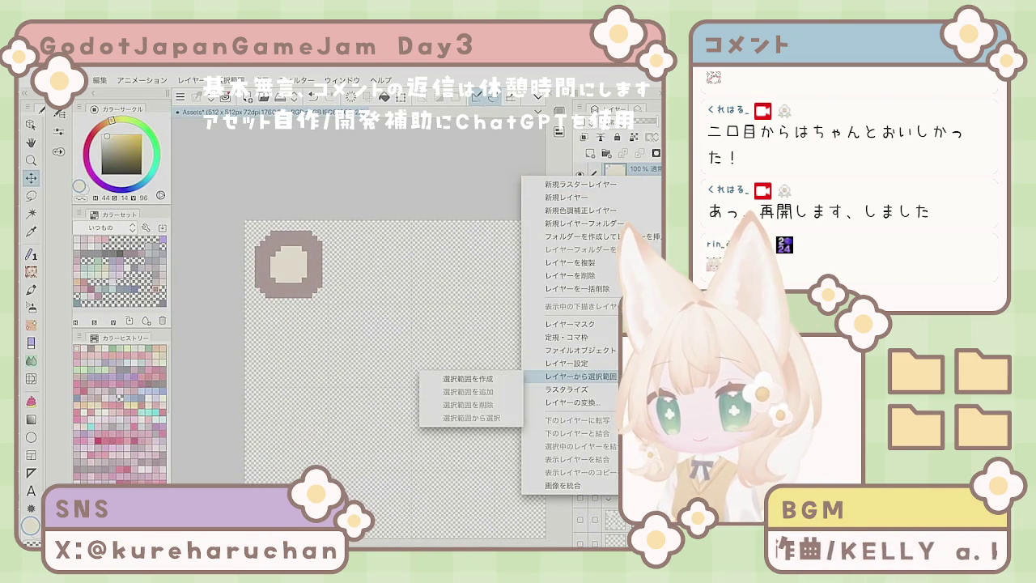
{"action": "left_click", "coordinate": [469, 378]}
Zoom out and save the Assets document.
{"action": "left_click", "coordinate": [71, 80]}
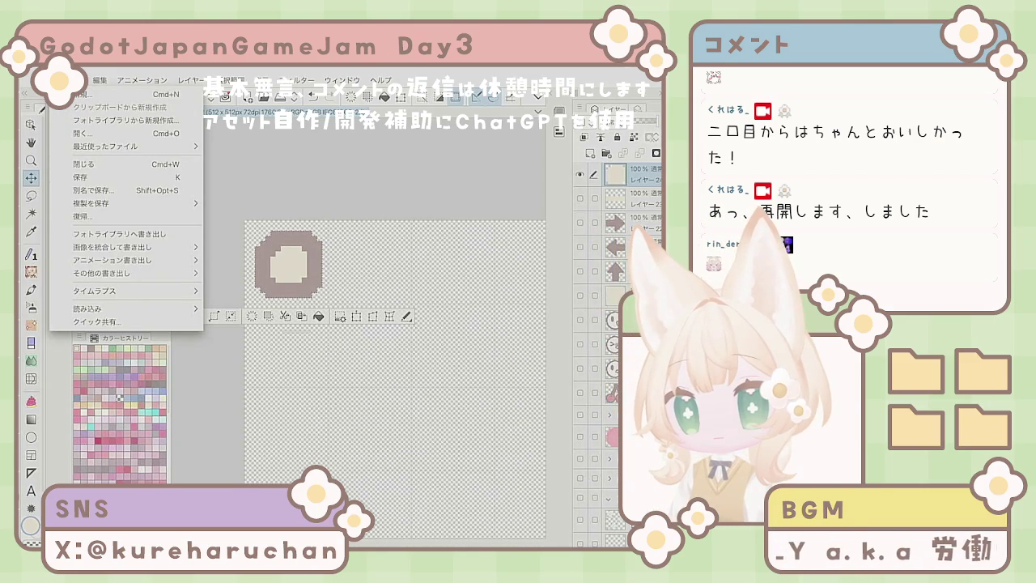
{"action": "key", "text": "Escape"}
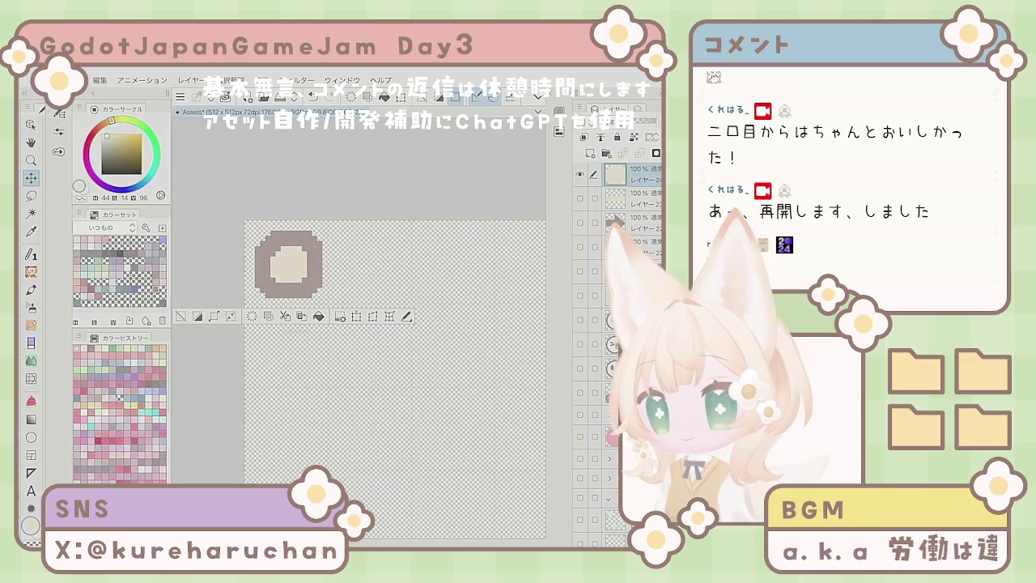
{"action": "scroll", "coordinate": [380, 380], "scroll_direction": "down", "scroll_amount": 5}
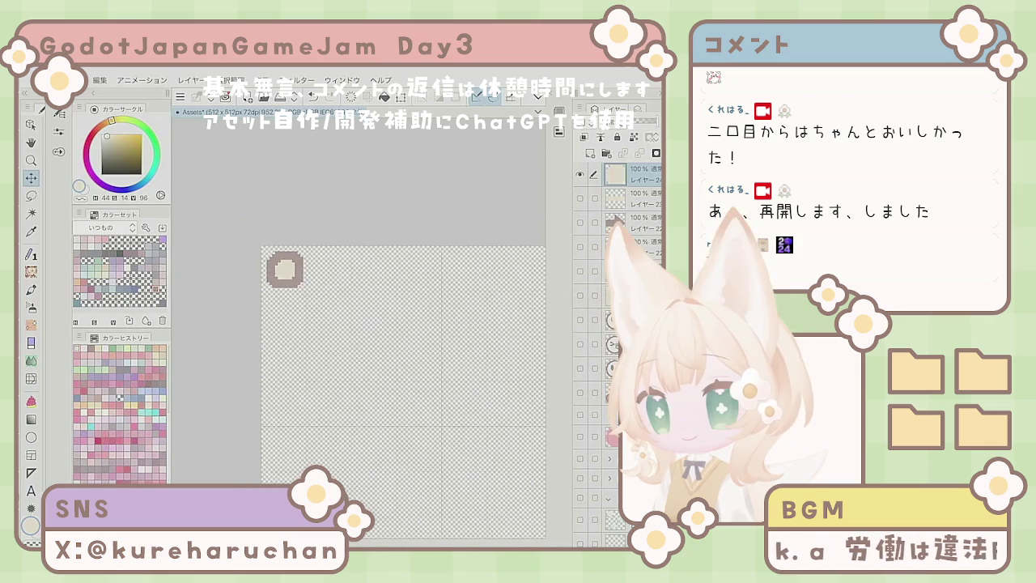
{"action": "scroll", "coordinate": [376, 381], "scroll_direction": "down", "scroll_amount": 1}
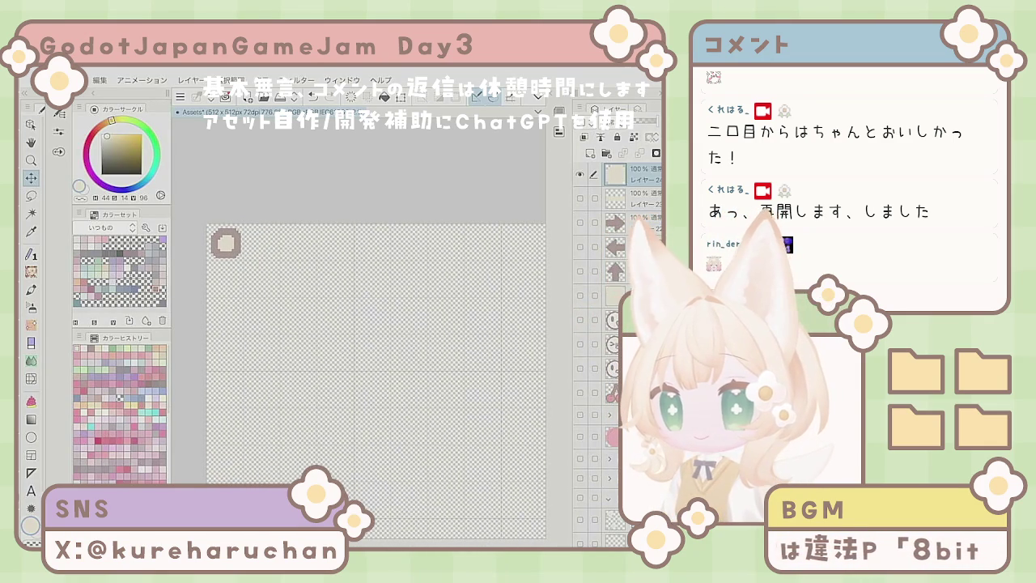
{"action": "key", "text": "ctrl+s"}
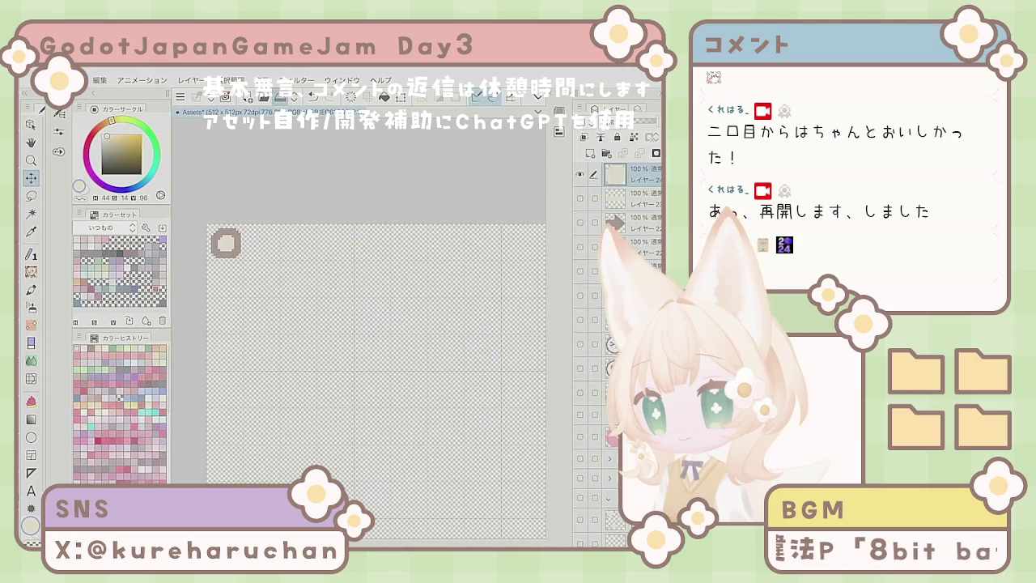
Duplicate the beige layer and clear the contents of the top copy.
{"action": "left_click", "coordinate": [590, 153]}
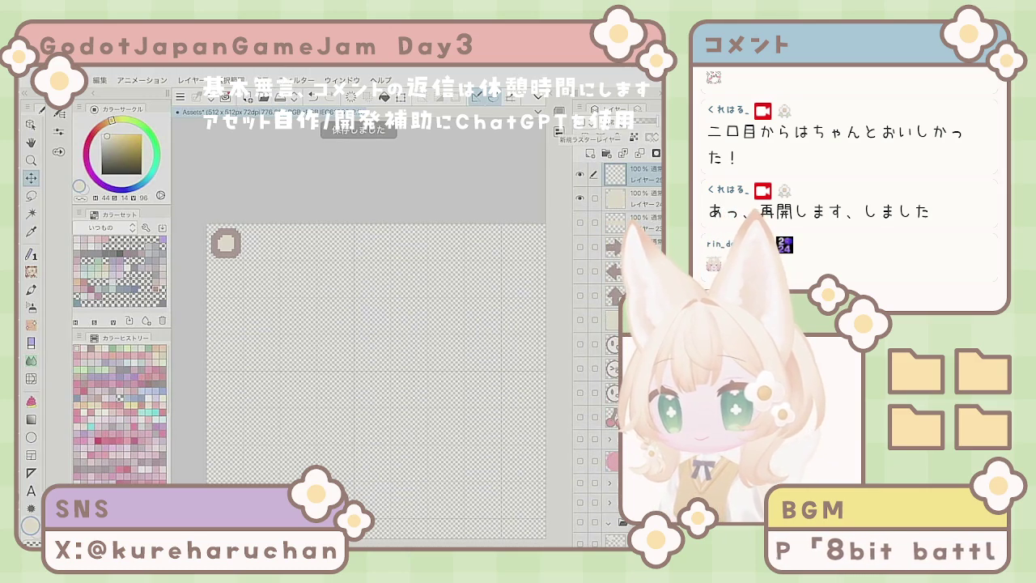
{"action": "left_click", "coordinate": [313, 95]}
{"action": "right_click", "coordinate": [616, 175]}
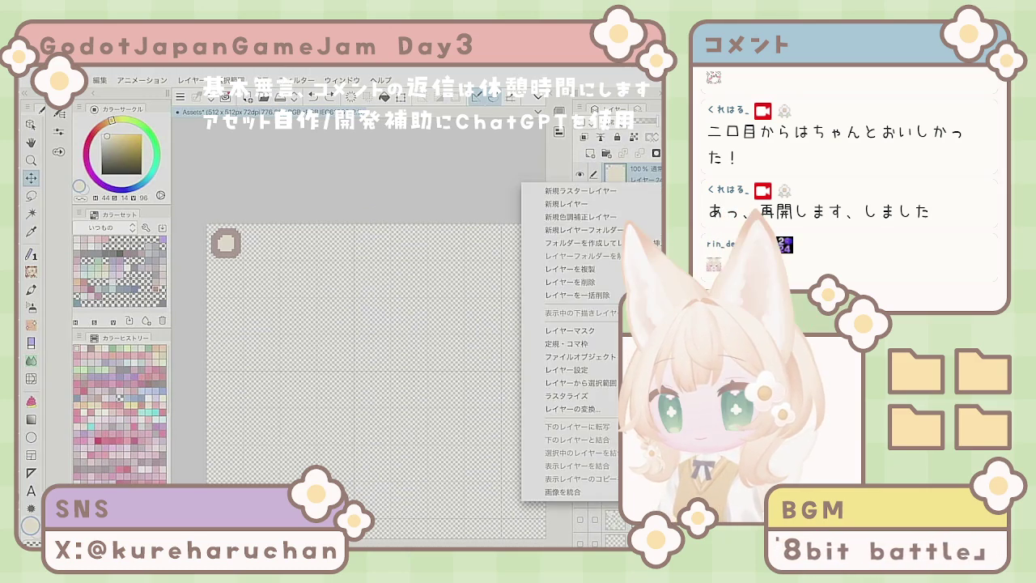
{"action": "left_click", "coordinate": [550, 269]}
{"action": "key", "text": "Delete"}
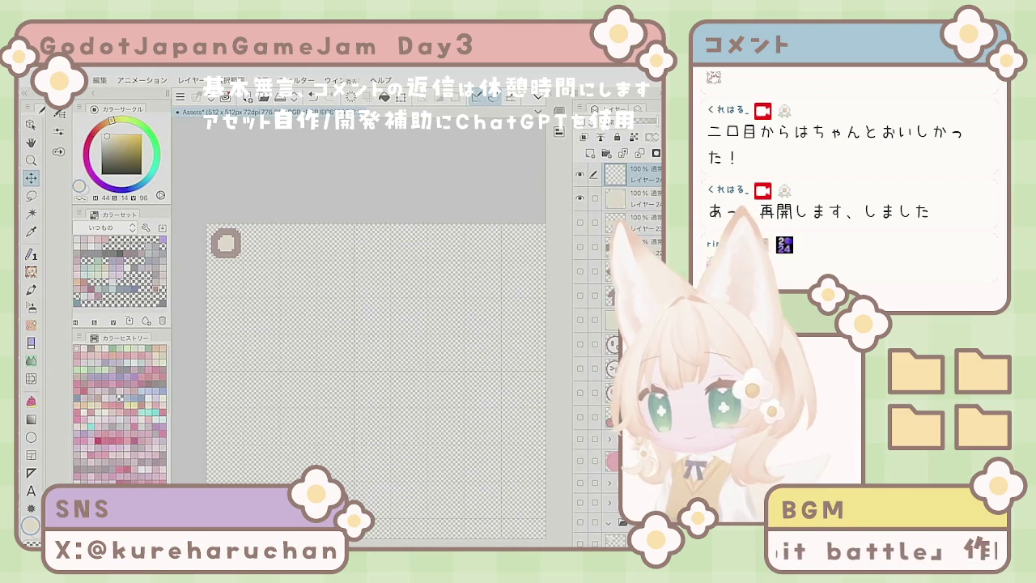
{"action": "key", "text": "p"}
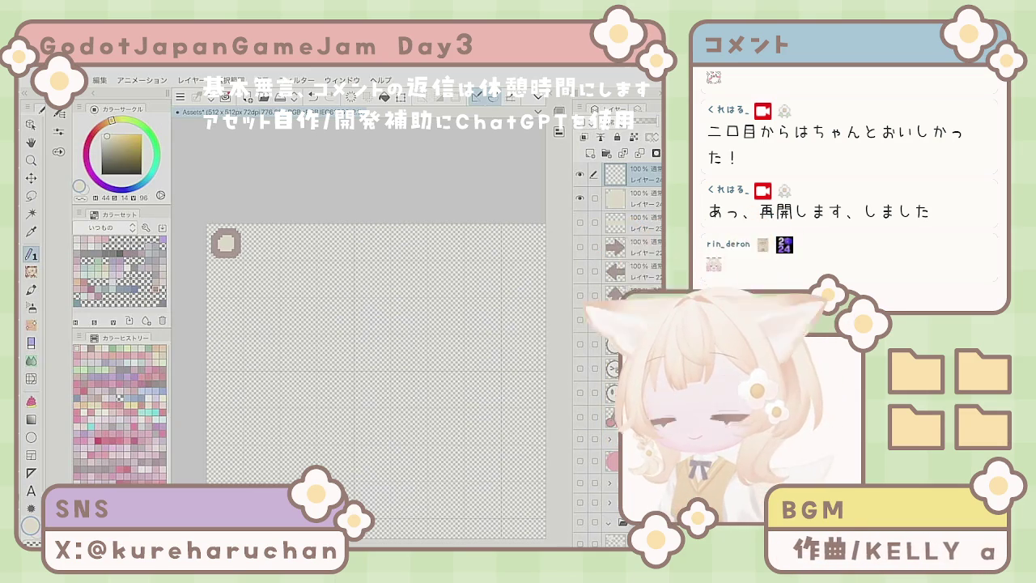
{"action": "left_click", "coordinate": [635, 198]}
Set the beige layer as reference layer and pick a paler drawing colour.
{"action": "left_click", "coordinate": [634, 137]}
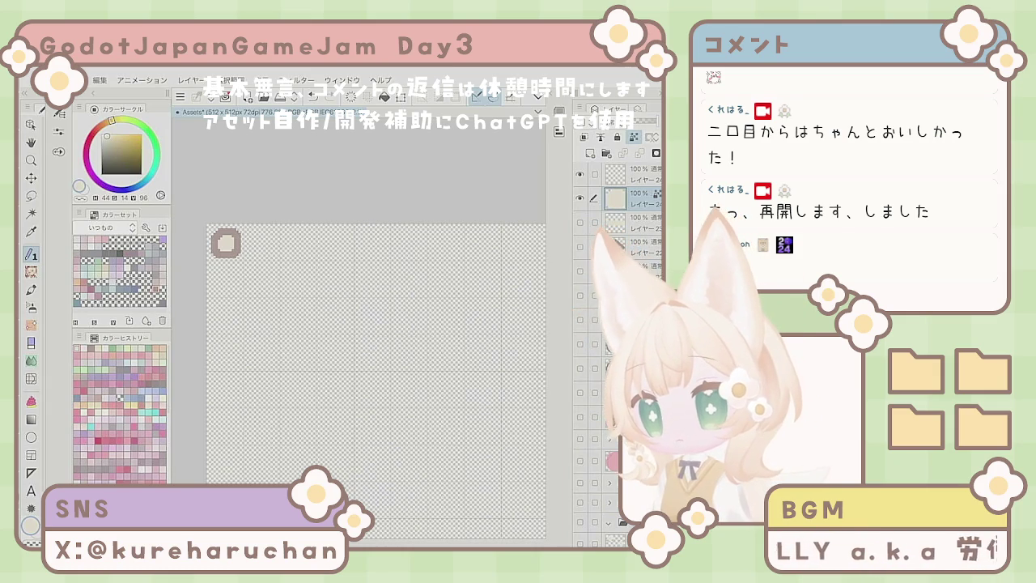
{"action": "left_click", "coordinate": [101, 125]}
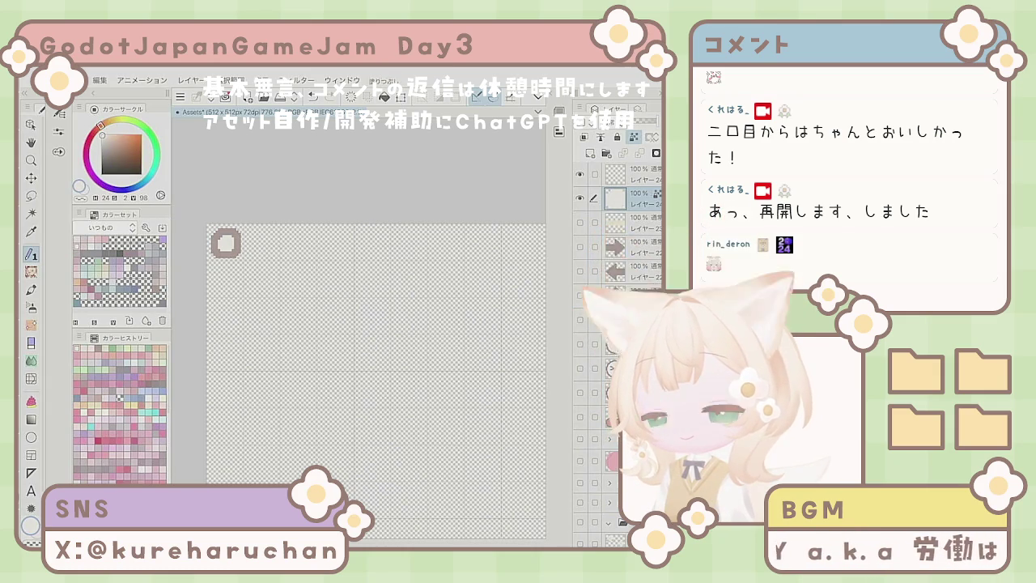
{"action": "scroll", "coordinate": [369, 372], "scroll_direction": "up", "scroll_amount": 1}
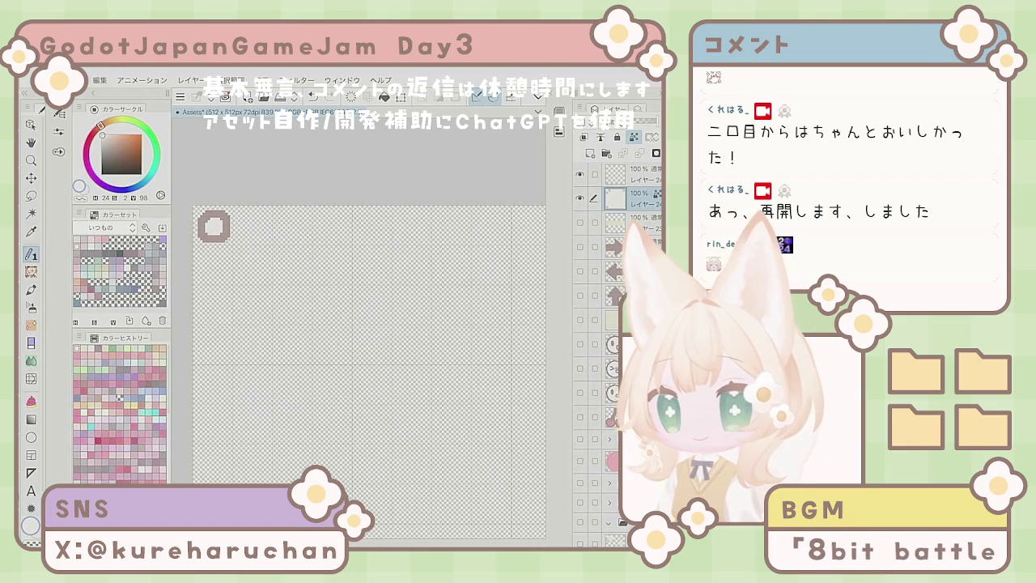
Duplicate the selected layer and zoom out.
{"action": "right_click", "coordinate": [517, 197]}
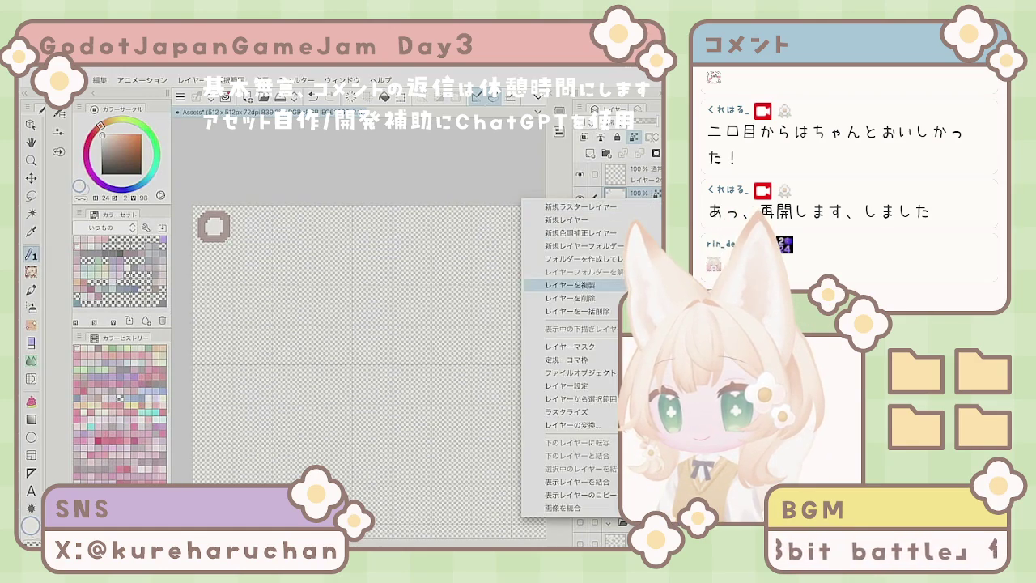
{"action": "left_click", "coordinate": [558, 285]}
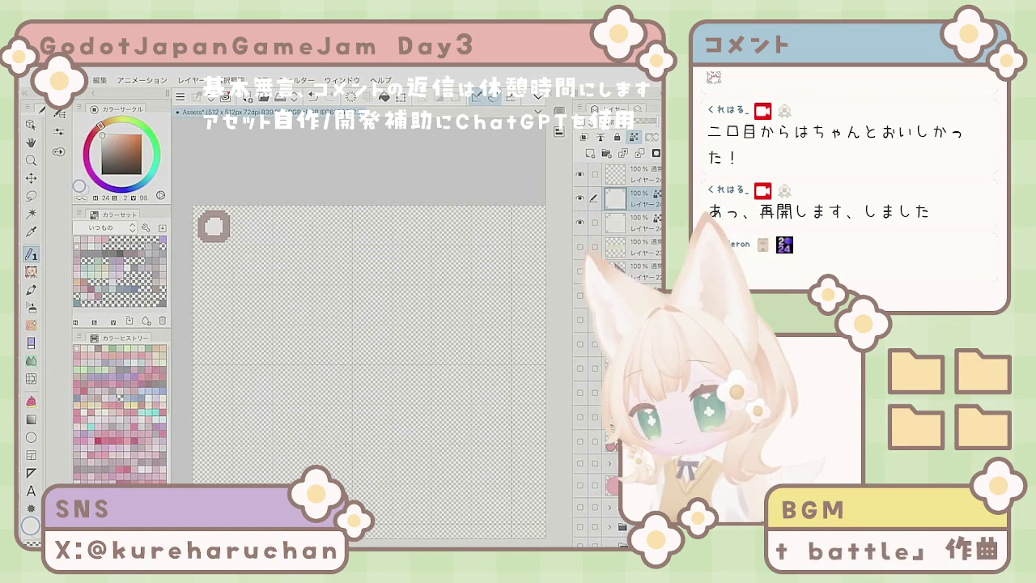
{"action": "key", "text": "ctrl+minus"}
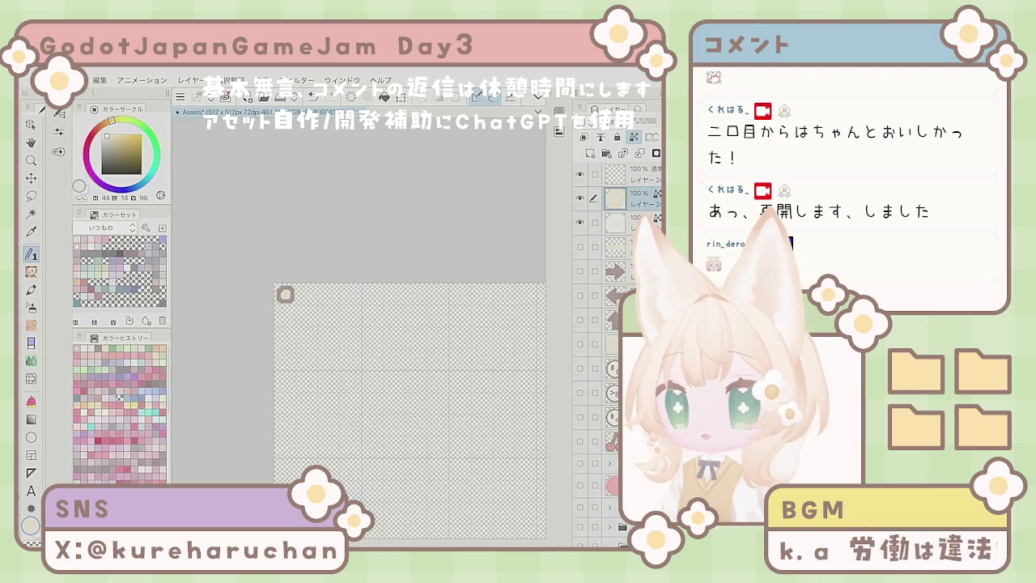
{"action": "scroll", "coordinate": [388, 372], "scroll_direction": "down", "scroll_amount": 3}
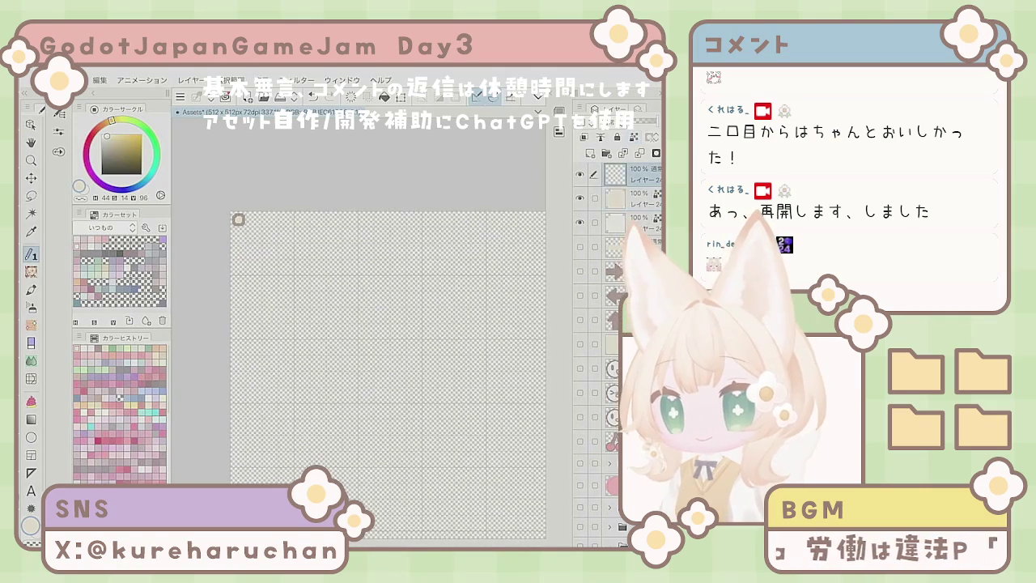
{"action": "left_click_drag", "start_coordinate": [278, 257], "coordinate": [445, 240]}
{"action": "key", "text": "ctrl+z"}
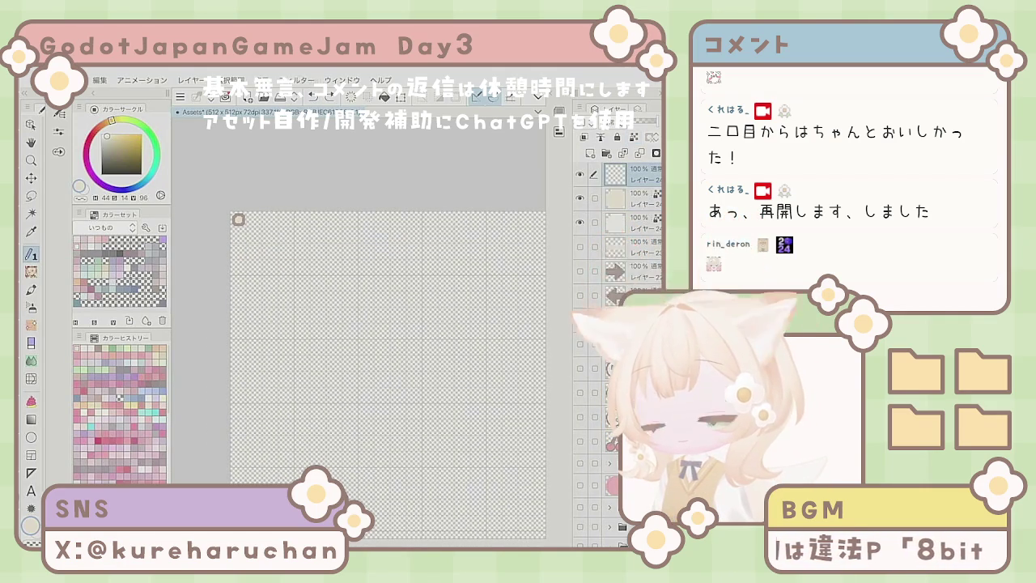
{"action": "left_click_drag", "start_coordinate": [254, 252], "coordinate": [422, 252]}
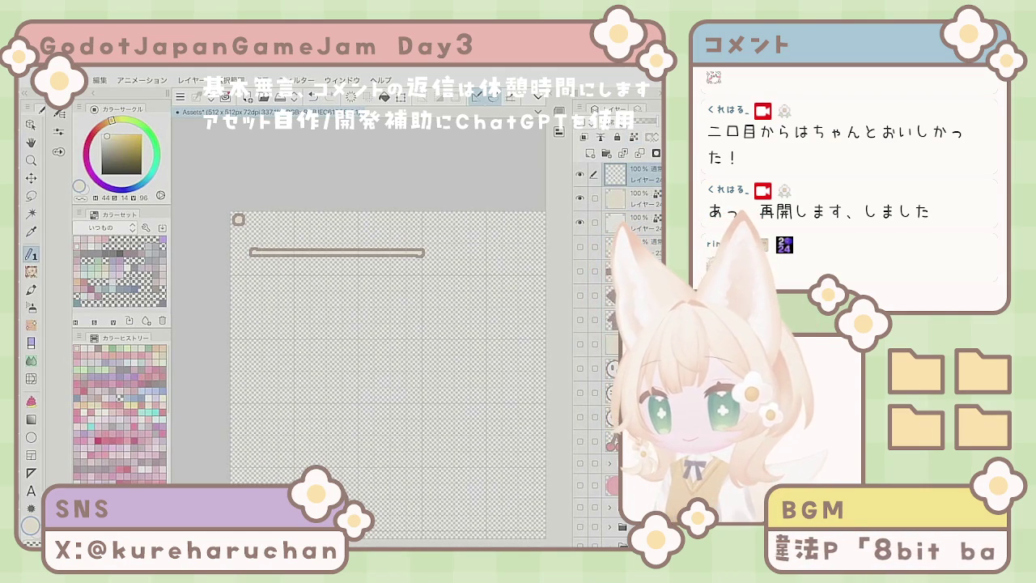
{"action": "scroll", "coordinate": [254, 267], "scroll_direction": "up", "scroll_amount": 3}
{"action": "key", "text": "e"}
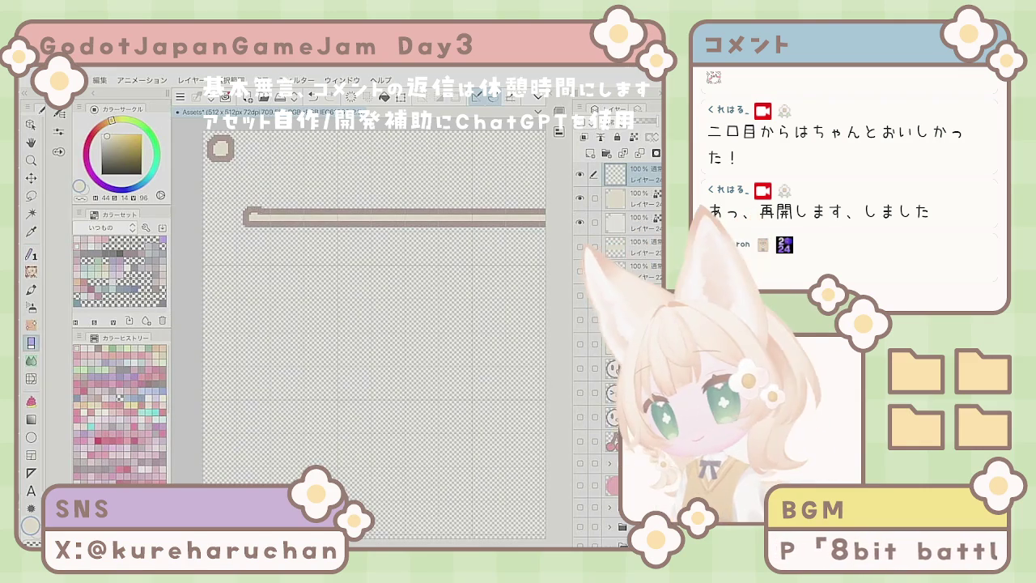
{"action": "scroll", "coordinate": [365, 379], "scroll_direction": "down", "scroll_amount": 2}
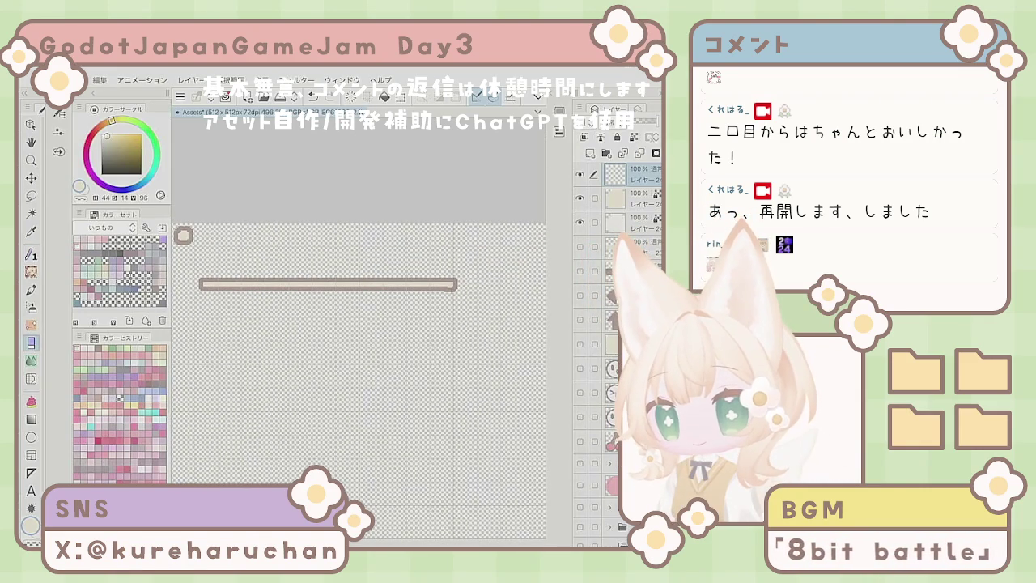
{"action": "scroll", "coordinate": [359, 381], "scroll_direction": "down", "scroll_amount": 2}
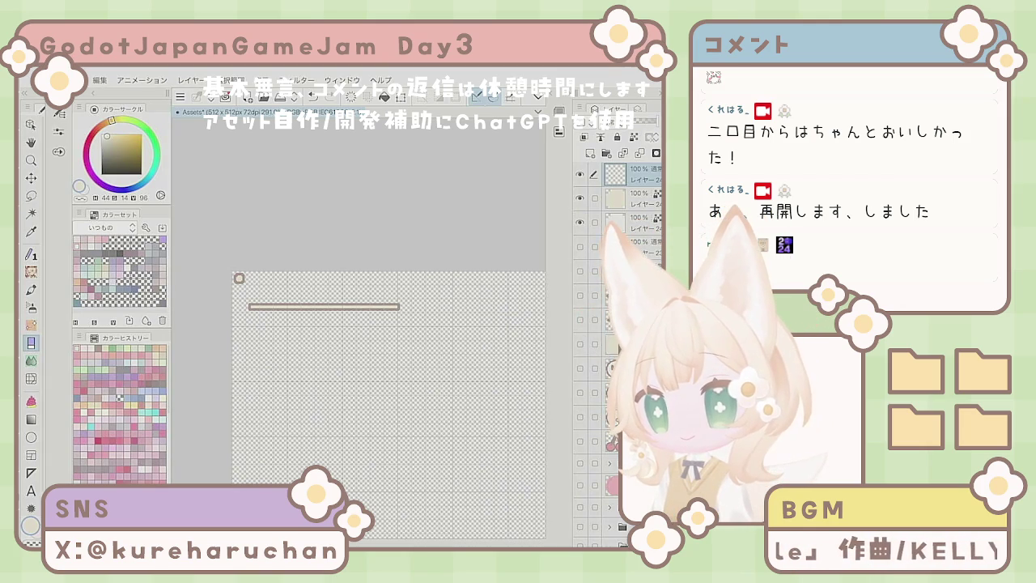
{"action": "key", "text": "ctrl+z"}
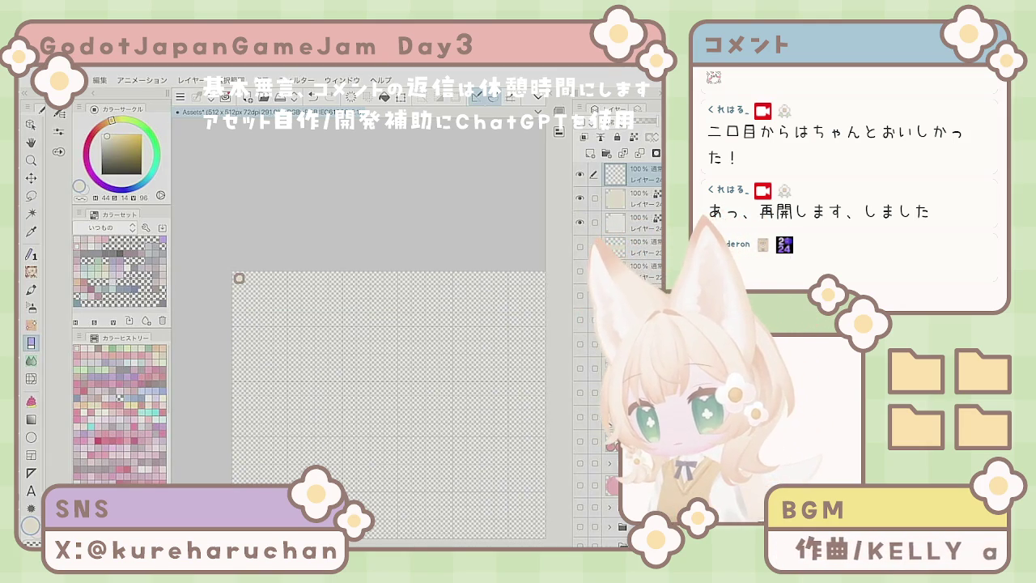
Choose the Figure tool's Straight line sub-tool and check its brush settings.
{"action": "key", "text": "u"}
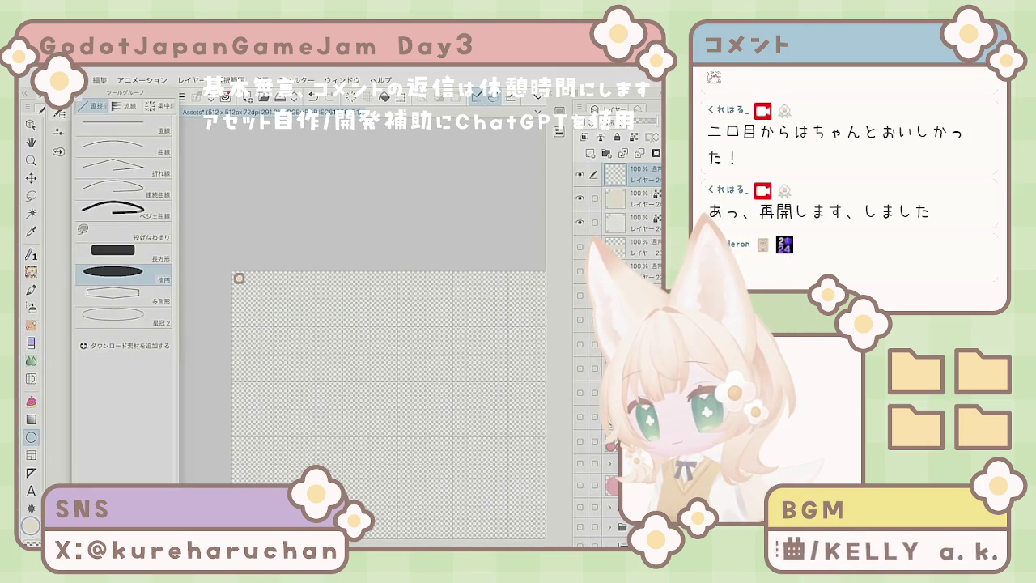
{"action": "left_click", "coordinate": [122, 124]}
{"action": "left_click", "coordinate": [58, 131]}
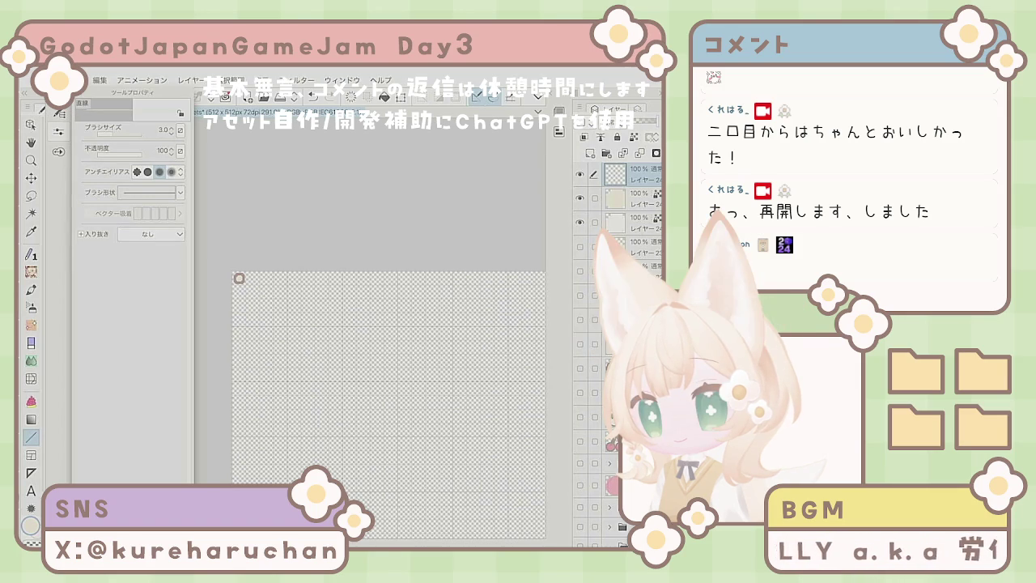
{"action": "left_click", "coordinate": [59, 113]}
Draw a long horizontal line below the ring, undoing two failed attempts.
{"action": "mouse_move", "coordinate": [259, 342]}
{"action": "left_mouse_down"}
{"action": "mouse_move", "coordinate": [462, 337]}
{"action": "mouse_move", "coordinate": [451, 342]}
{"action": "left_mouse_up"}
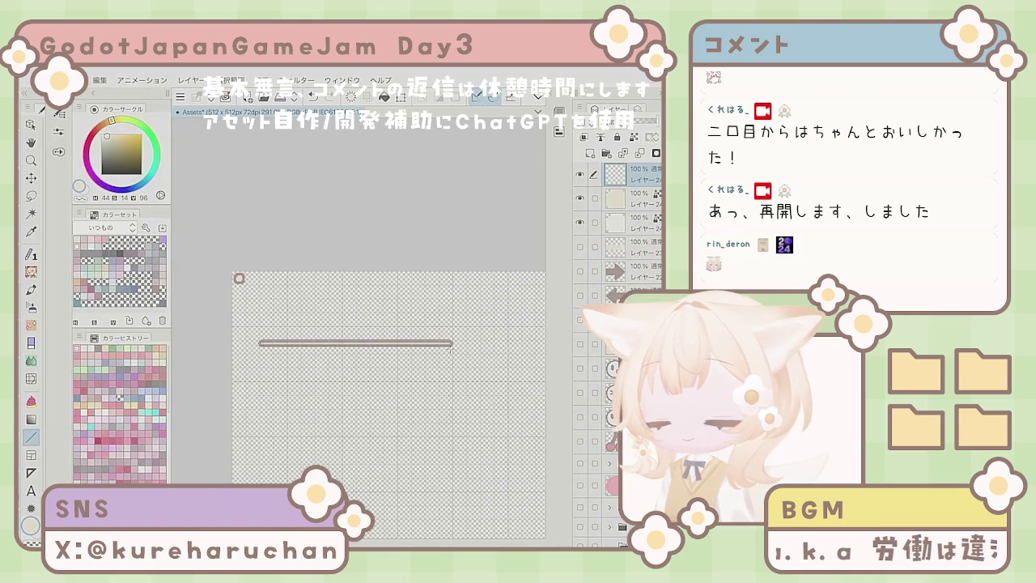
{"action": "scroll", "coordinate": [306, 373], "scroll_direction": "up", "scroll_amount": 3}
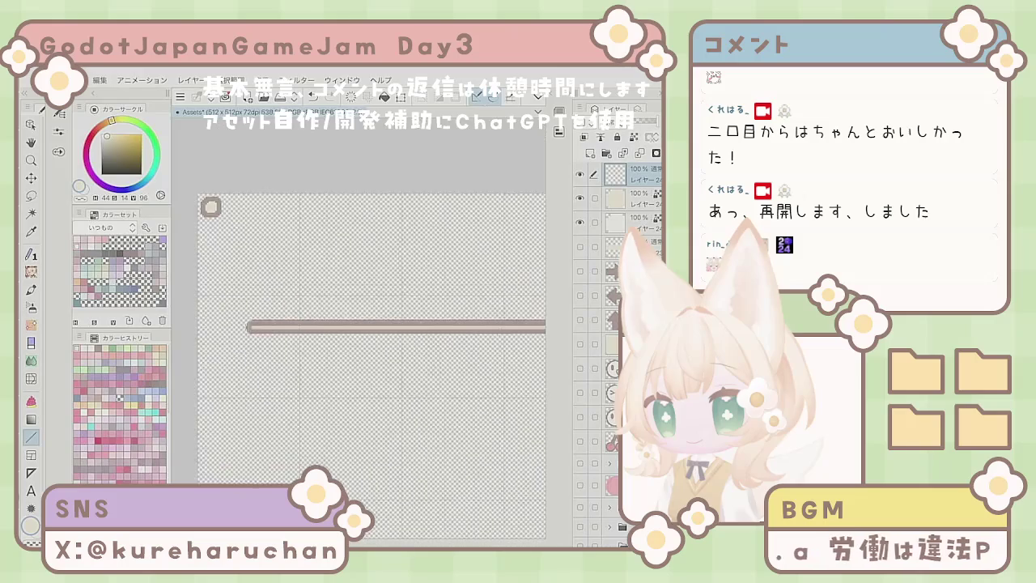
{"action": "key", "text": "ctrl+z"}
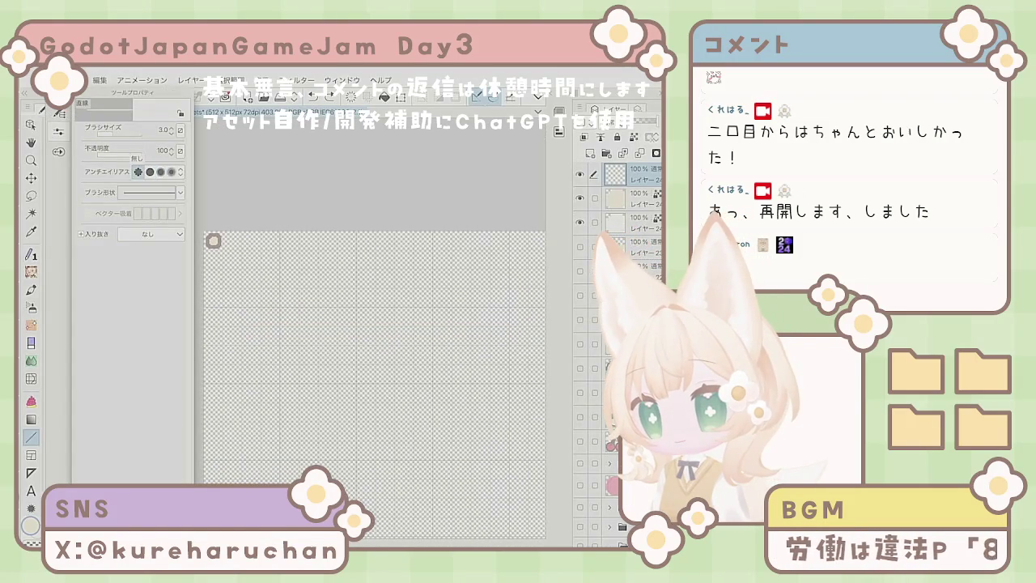
{"action": "left_click_drag", "start_coordinate": [217, 325], "coordinate": [468, 325]}
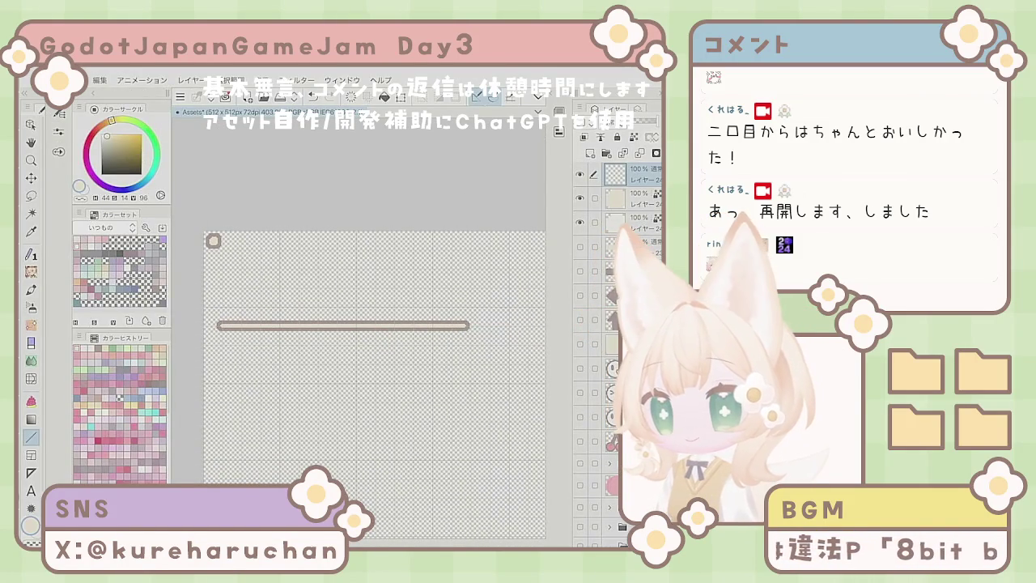
{"action": "key", "text": "ctrl+z"}
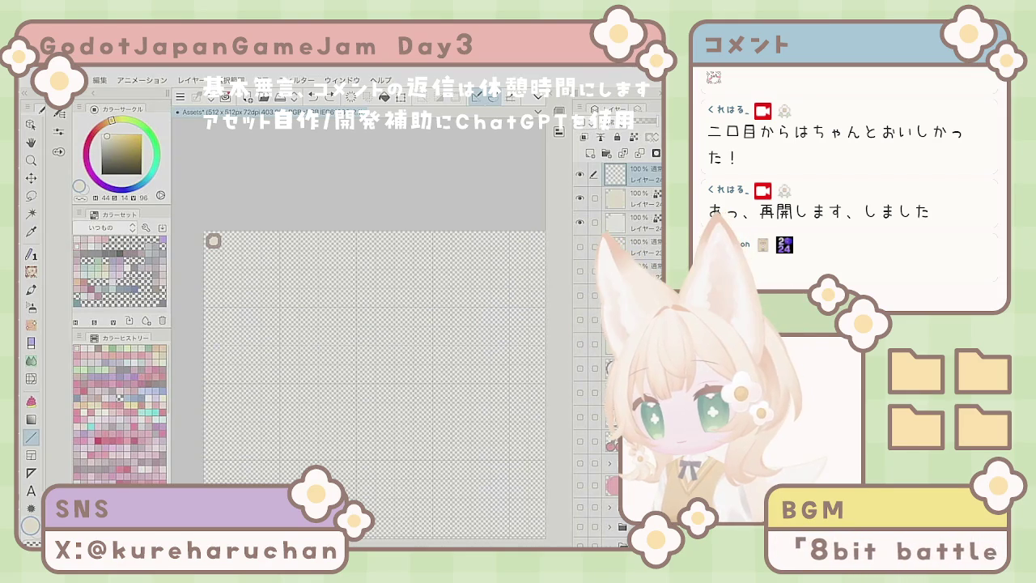
{"action": "left_click_drag", "start_coordinate": [220, 300], "coordinate": [453, 300]}
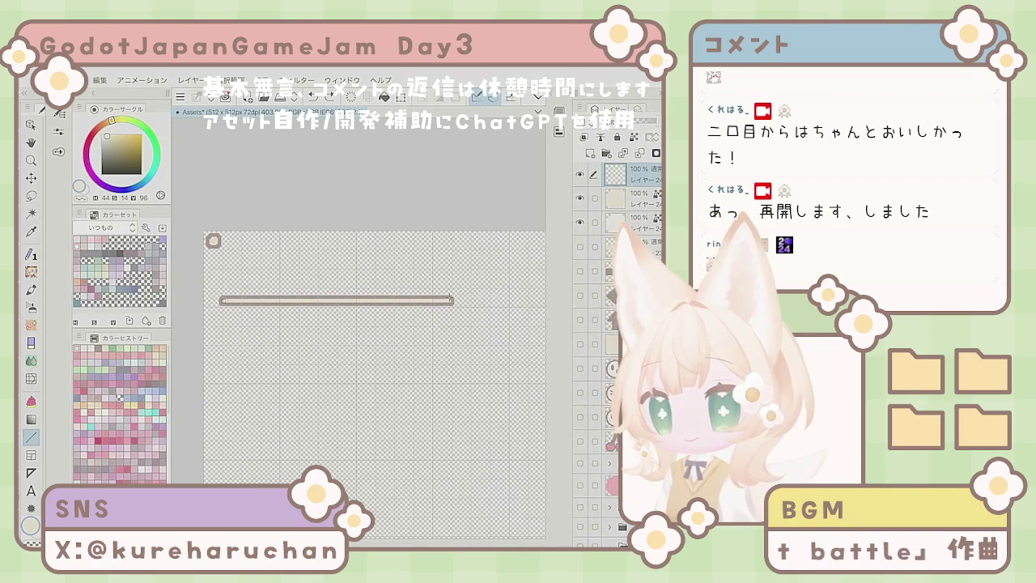
{"action": "key", "text": "k"}
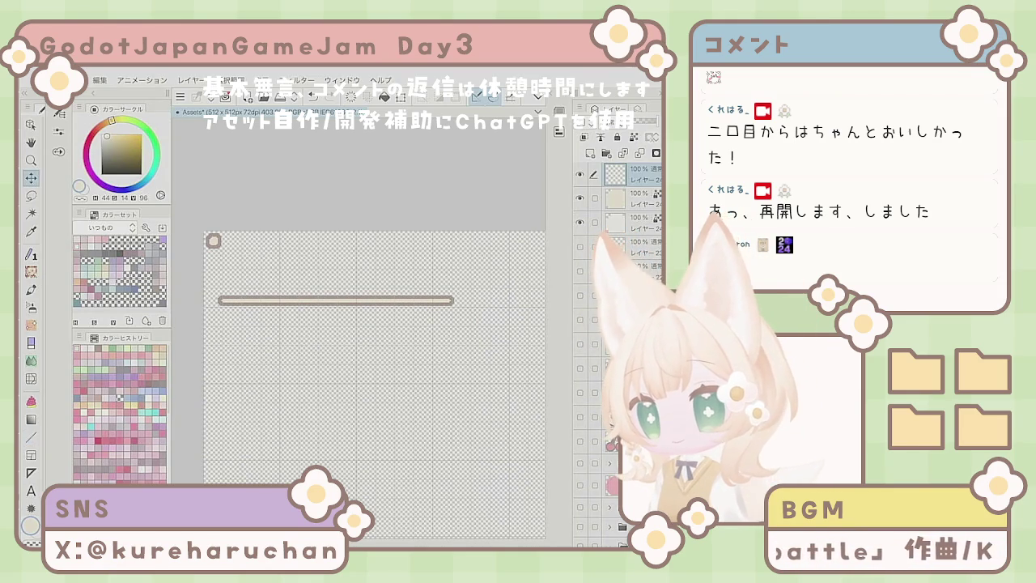
{"action": "scroll", "coordinate": [369, 367], "scroll_direction": "up", "scroll_amount": 2}
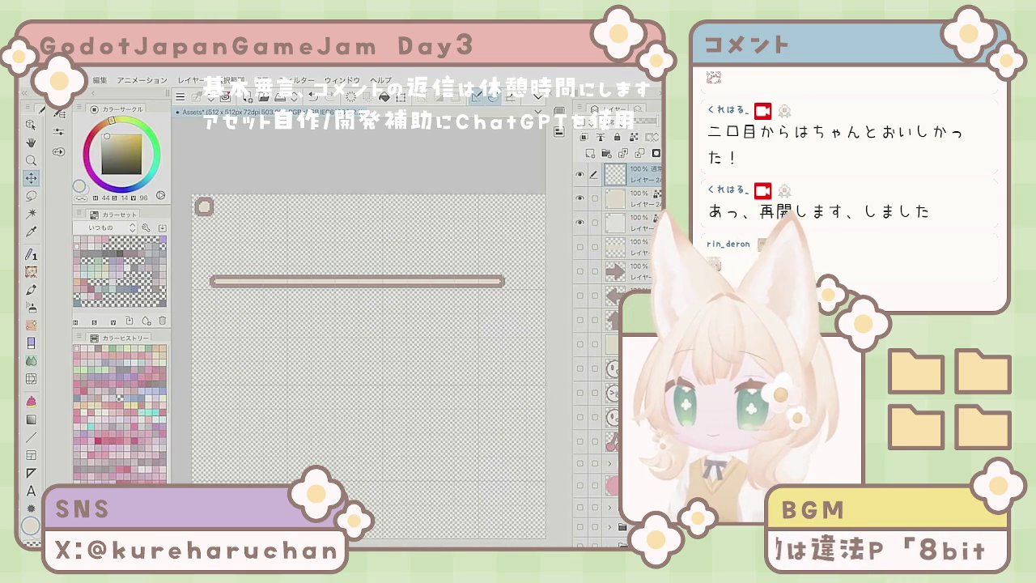
Undo the long rounded bar, leaving only the small ring on the canvas.
{"action": "left_click", "coordinate": [351, 97]}
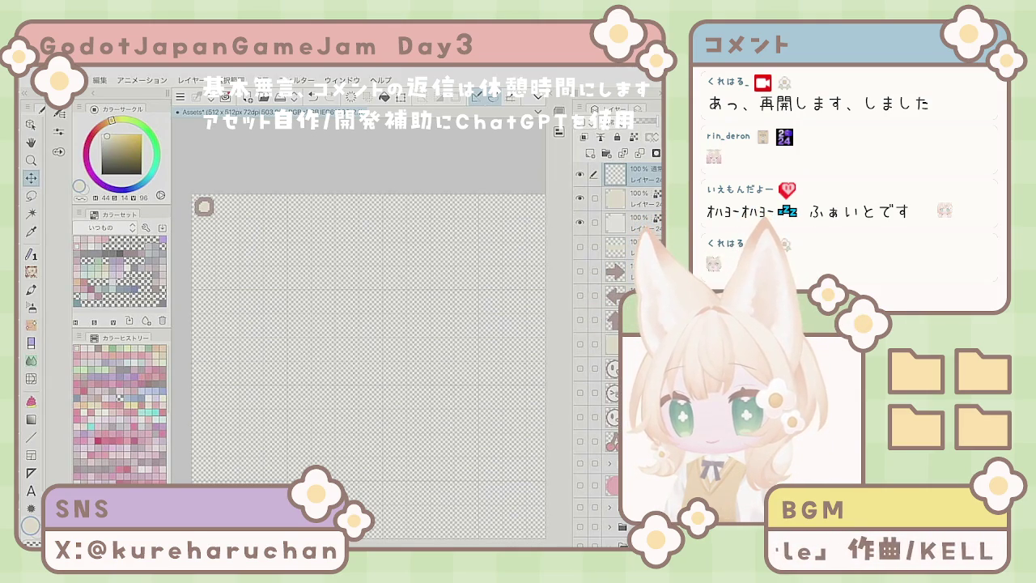
{"action": "scroll", "coordinate": [615, 356], "scroll_direction": "down", "scroll_amount": 8}
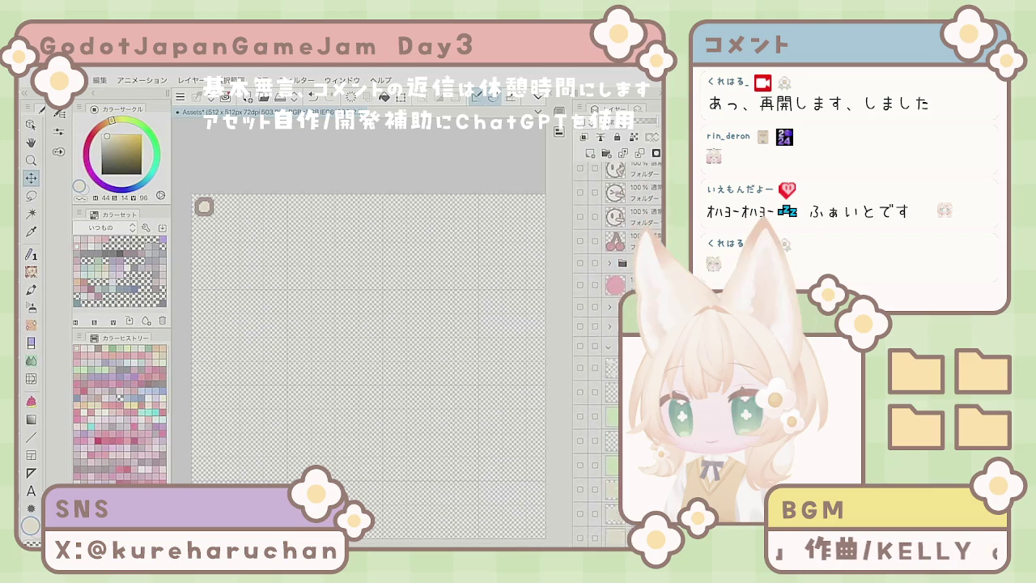
Select the button shape layer and show only it on the canvas.
{"action": "left_click", "coordinate": [613, 467]}
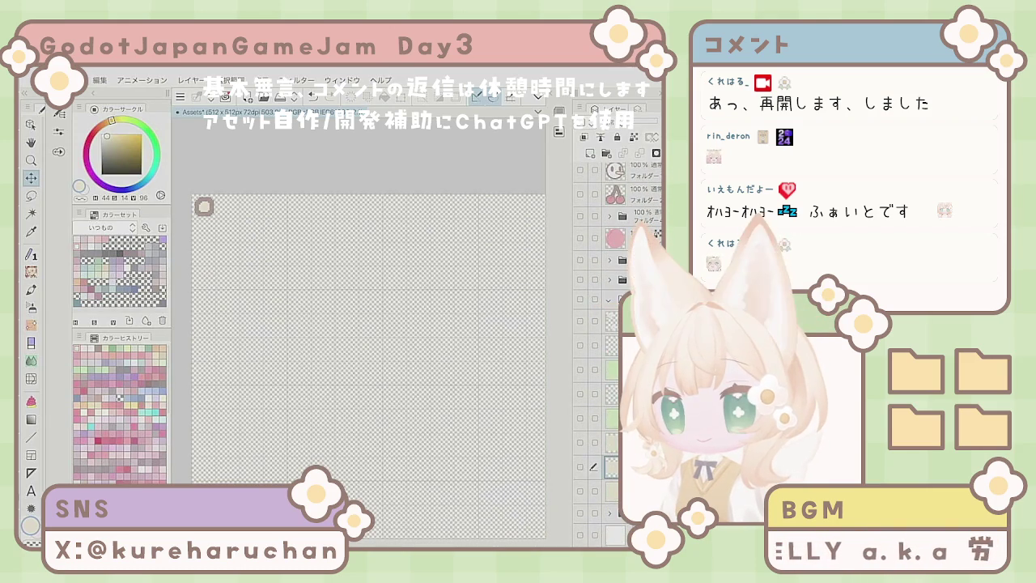
{"action": "scroll", "coordinate": [616, 356], "scroll_direction": "up", "scroll_amount": 8}
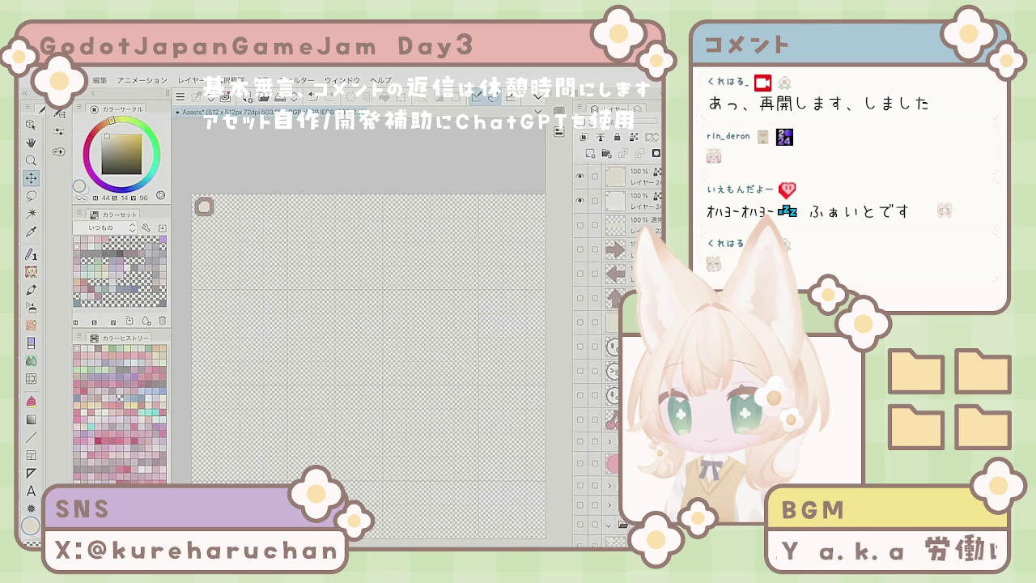
{"action": "left_click", "coordinate": [580, 246], "text": "alt"}
{"action": "scroll", "coordinate": [388, 365], "scroll_direction": "down", "scroll_amount": 3}
{"action": "scroll", "coordinate": [441, 378], "scroll_direction": "up", "scroll_amount": 3}
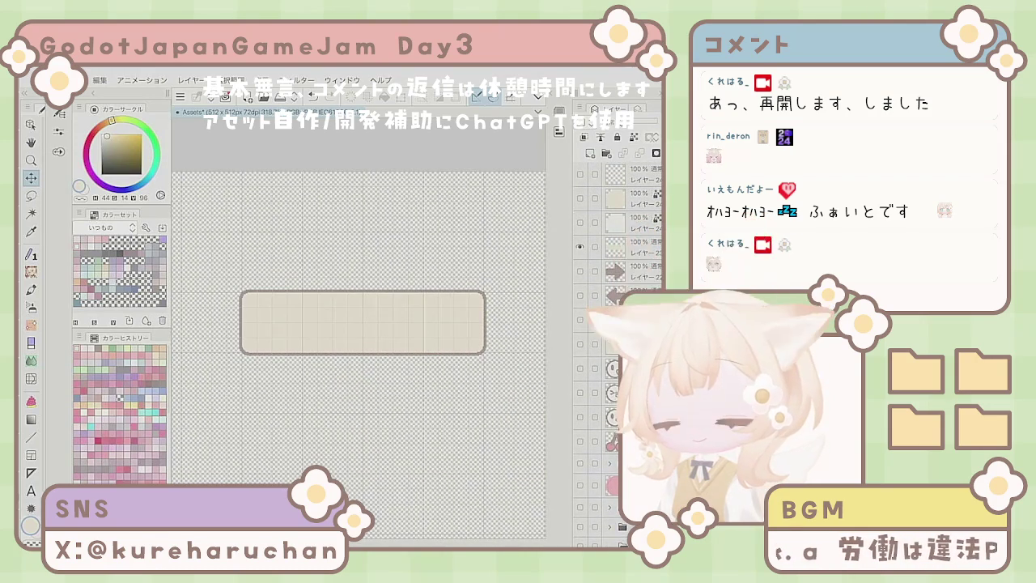
Duplicate the button layer and fill the copy with dark greyish brown.
{"action": "key", "text": "e"}
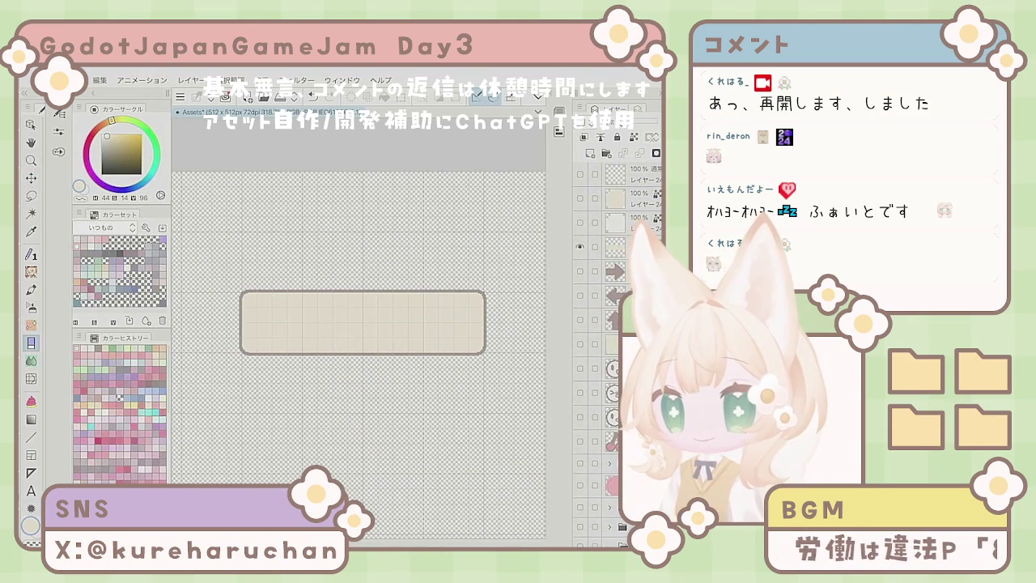
{"action": "right_click", "coordinate": [616, 246]}
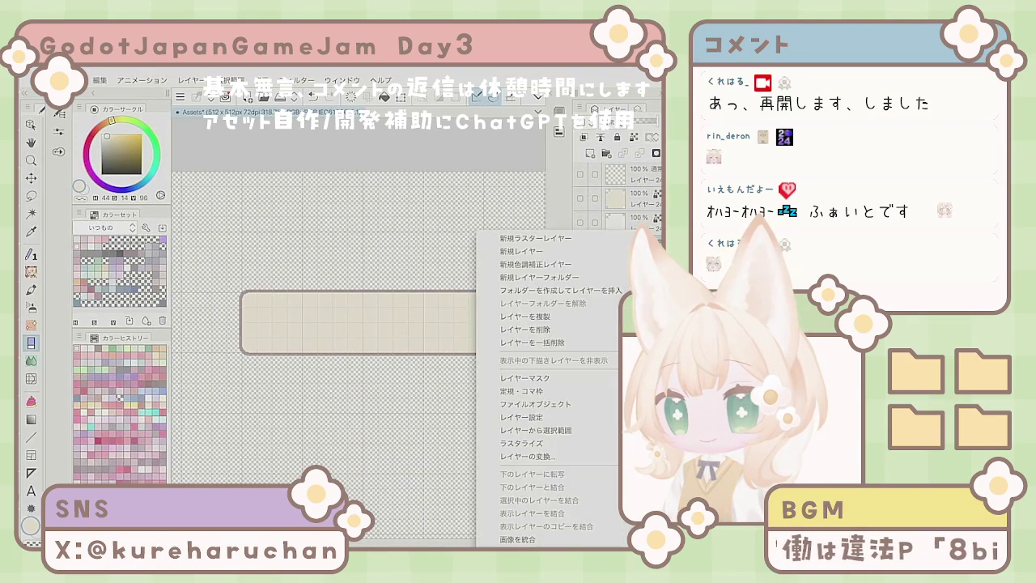
{"action": "left_click", "coordinate": [524, 317]}
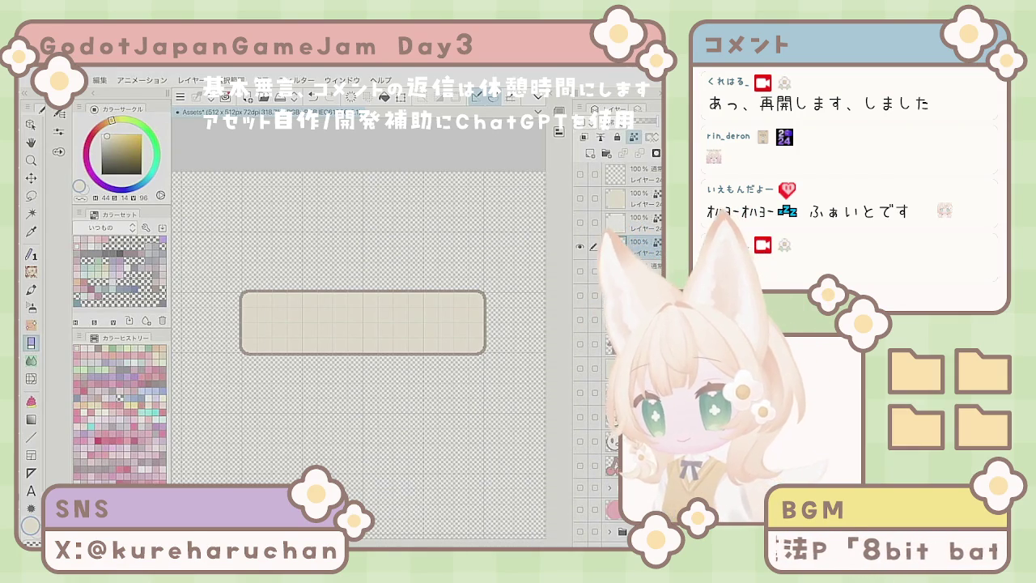
{"action": "left_click", "coordinate": [155, 289]}
{"action": "left_click", "coordinate": [384, 96]}
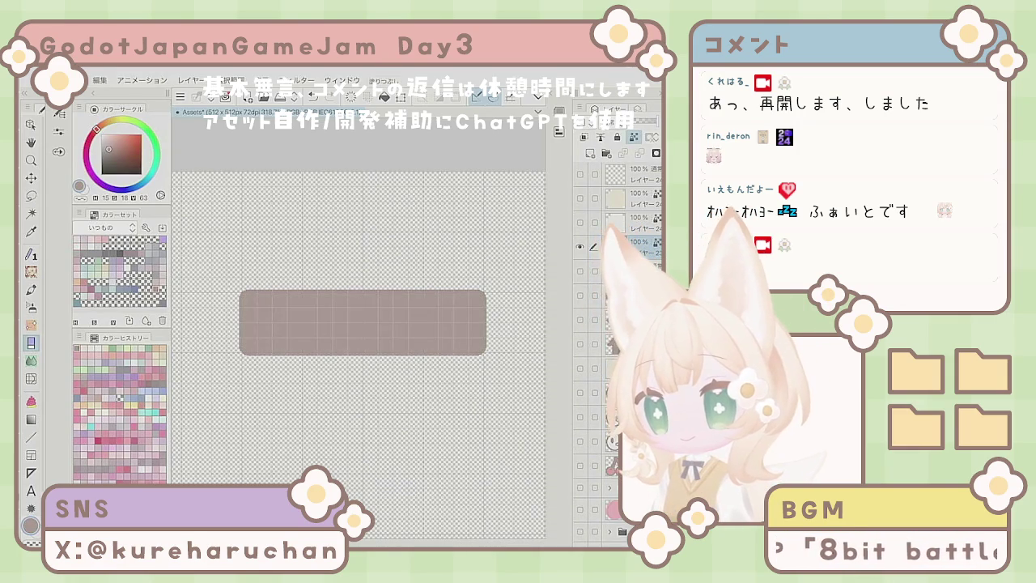
Make a selection from the button layer and Quick Share the Assets file.
{"action": "scroll", "coordinate": [417, 391], "scroll_direction": "down", "scroll_amount": 5}
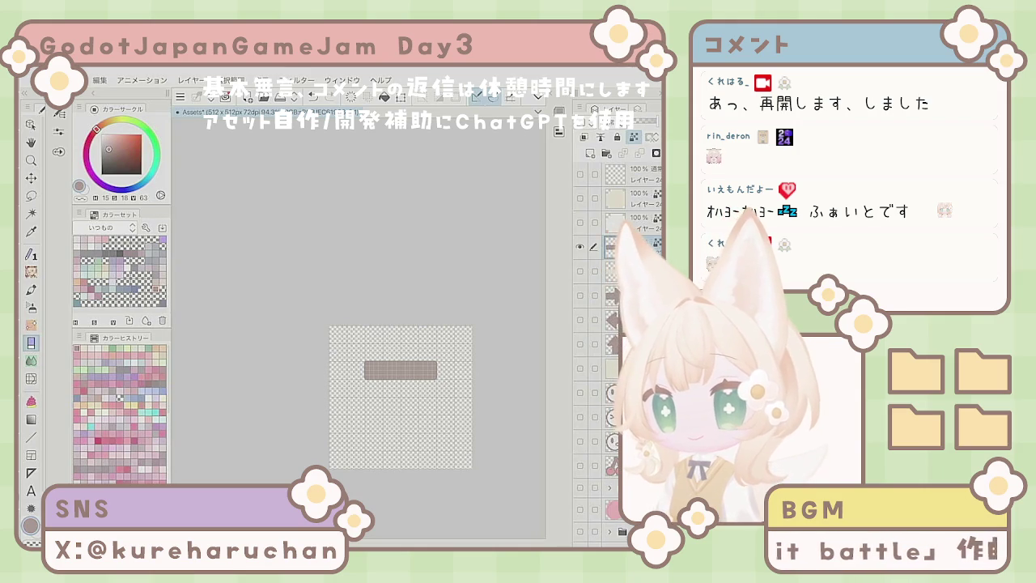
{"action": "right_click", "coordinate": [639, 231]}
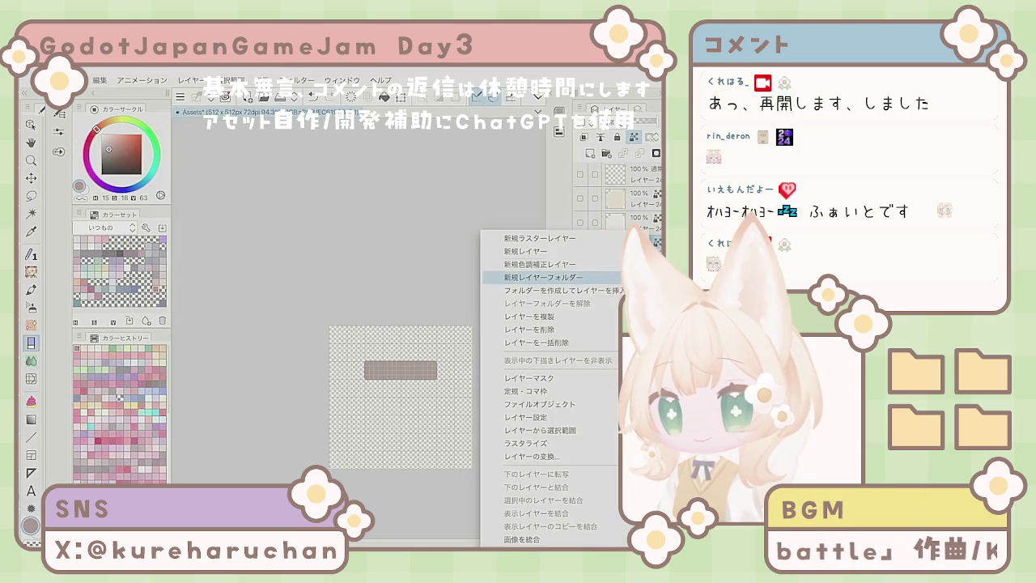
{"action": "mouse_move", "coordinate": [551, 430]}
{"action": "left_click", "coordinate": [427, 433]}
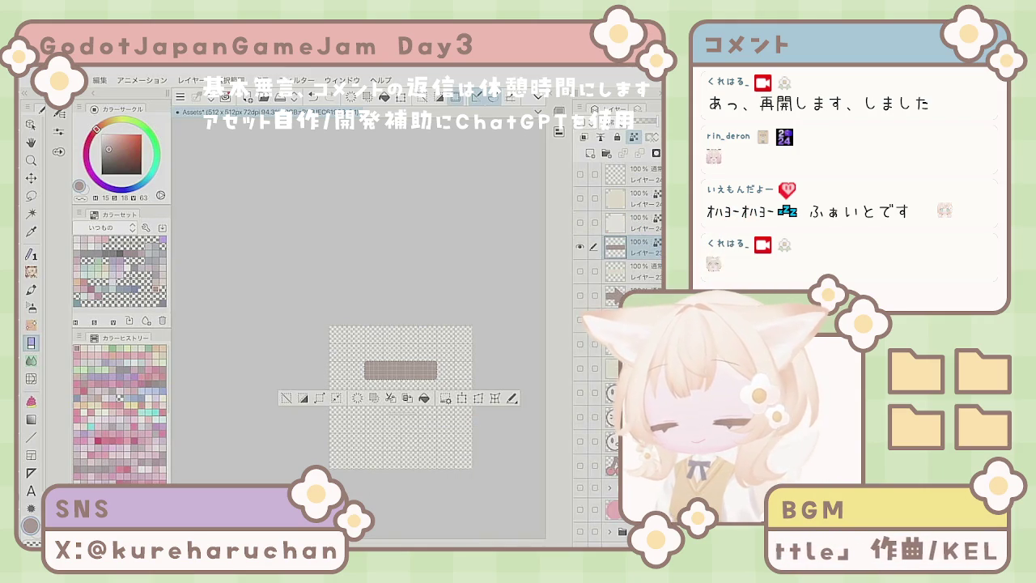
{"action": "left_click", "coordinate": [73, 80]}
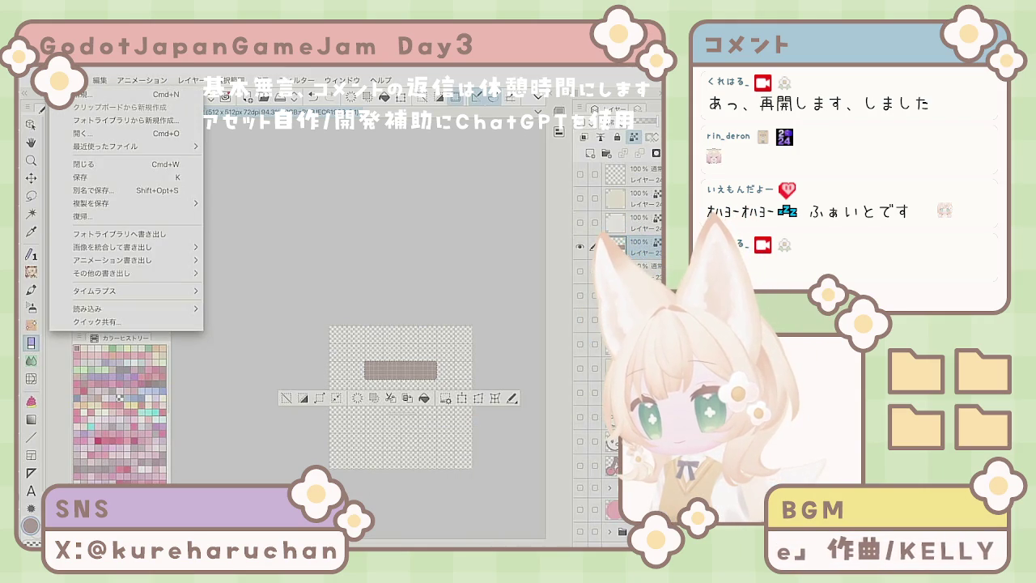
{"action": "left_click", "coordinate": [95, 321]}
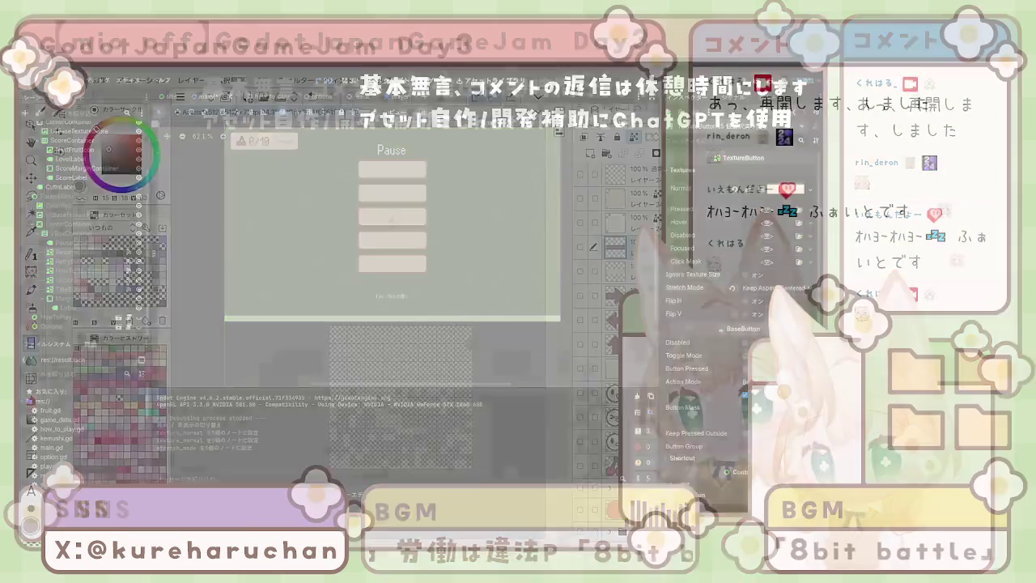
Select the empty top layer and make it visible.
{"action": "scroll", "coordinate": [369, 326], "scroll_direction": "up", "scroll_amount": 1}
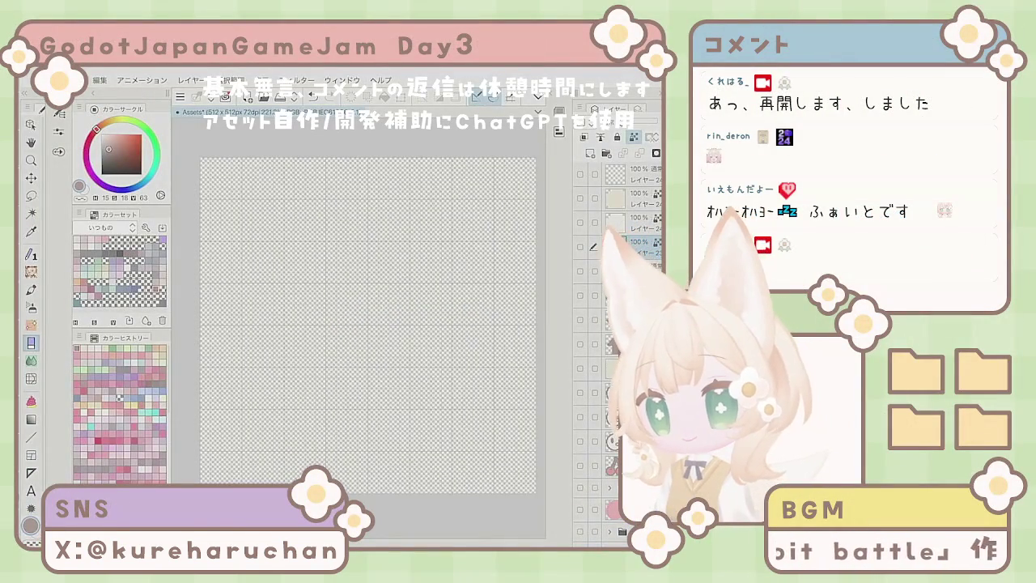
{"action": "left_click", "coordinate": [617, 174]}
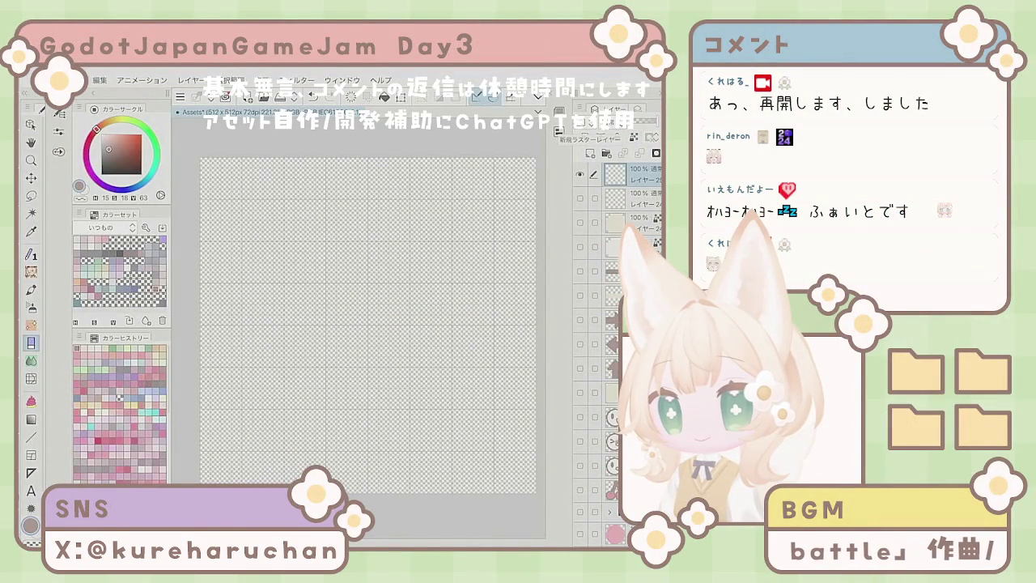
{"action": "left_click", "coordinate": [580, 174]}
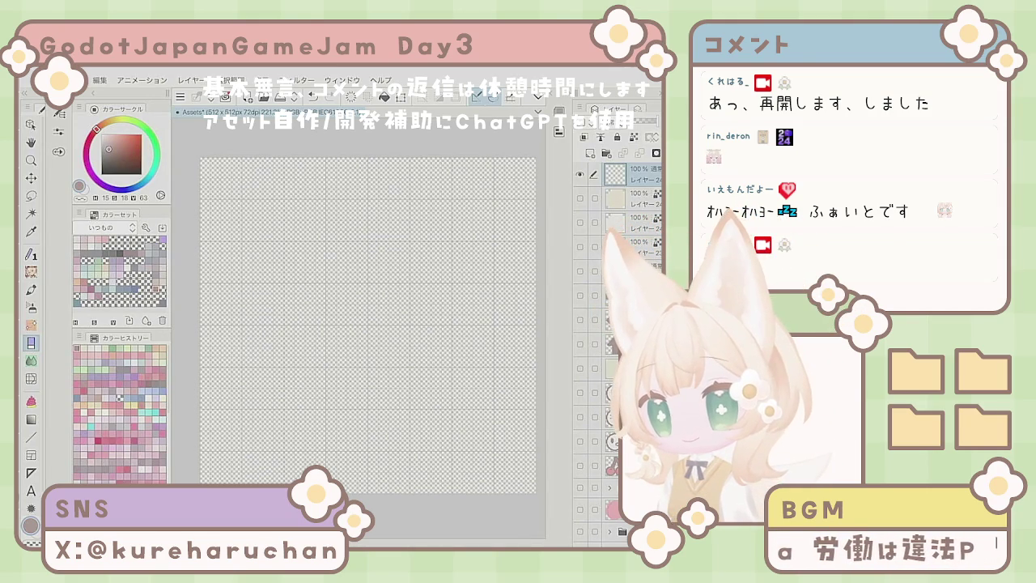
Switch to the Pen, draw a test stroke, then undo it.
{"action": "key", "text": "p"}
{"action": "mouse_move", "coordinate": [307, 230]}
{"action": "left_mouse_down"}
{"action": "mouse_move", "coordinate": [323, 221]}
{"action": "mouse_move", "coordinate": [365, 312]}
{"action": "mouse_move", "coordinate": [437, 267]}
{"action": "left_mouse_up"}
{"action": "left_click", "coordinate": [313, 96]}
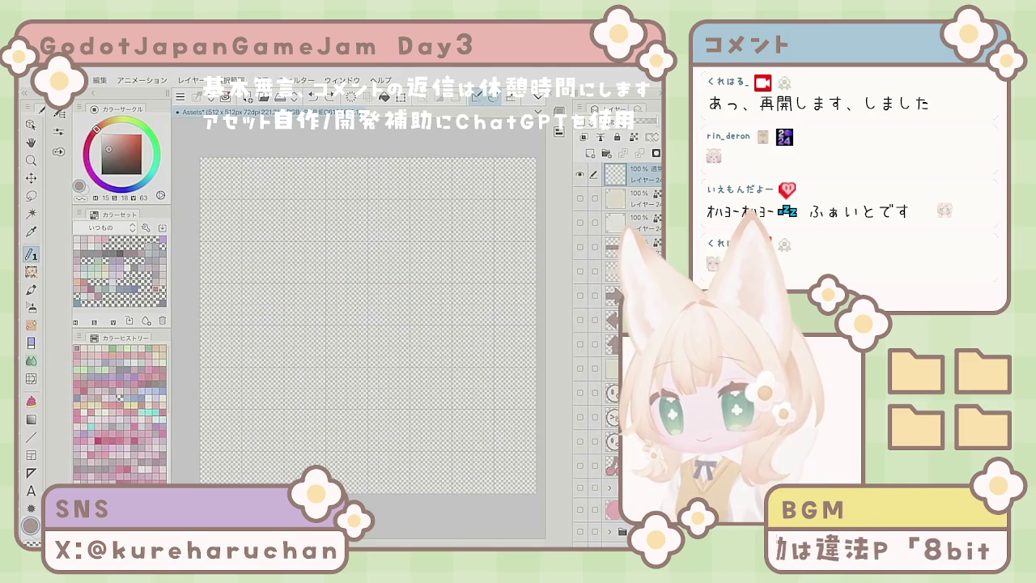
{"action": "left_click", "coordinate": [624, 110]}
{"action": "left_click", "coordinate": [615, 109]}
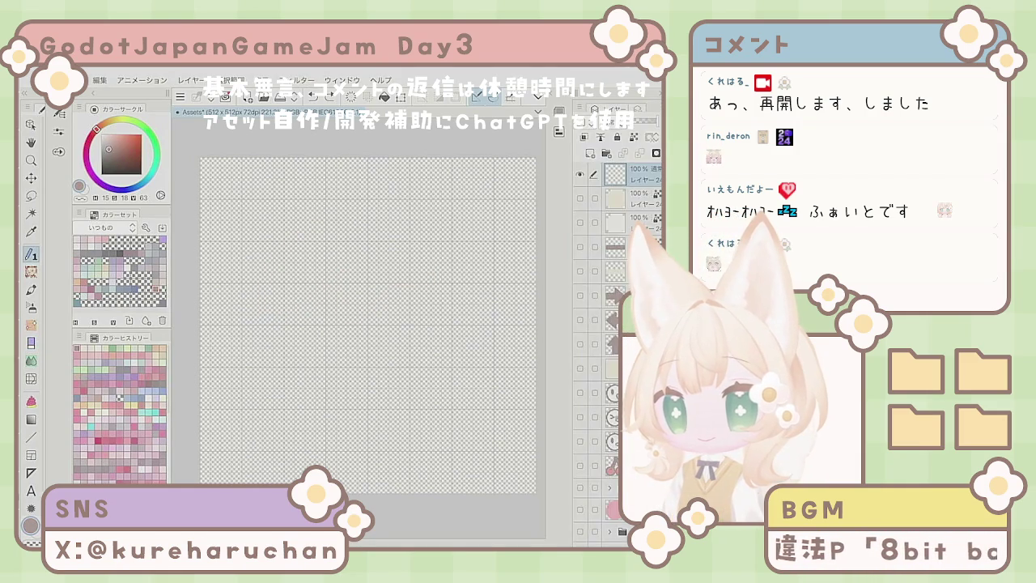
Choose a pen brush size, test and undo a stroke, then set the colour to near-white.
{"action": "left_click", "coordinate": [31, 254]}
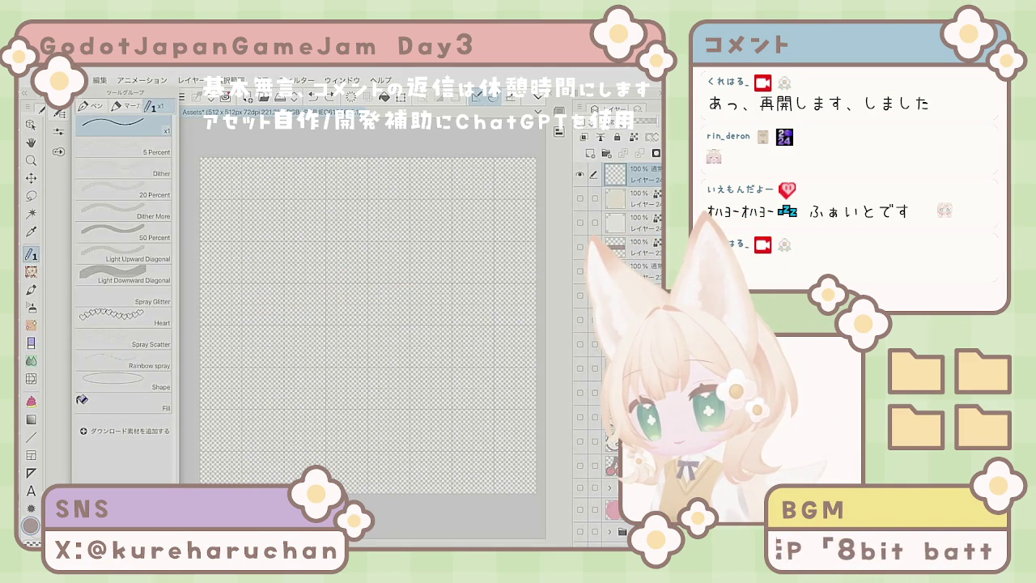
{"action": "left_click", "coordinate": [59, 131]}
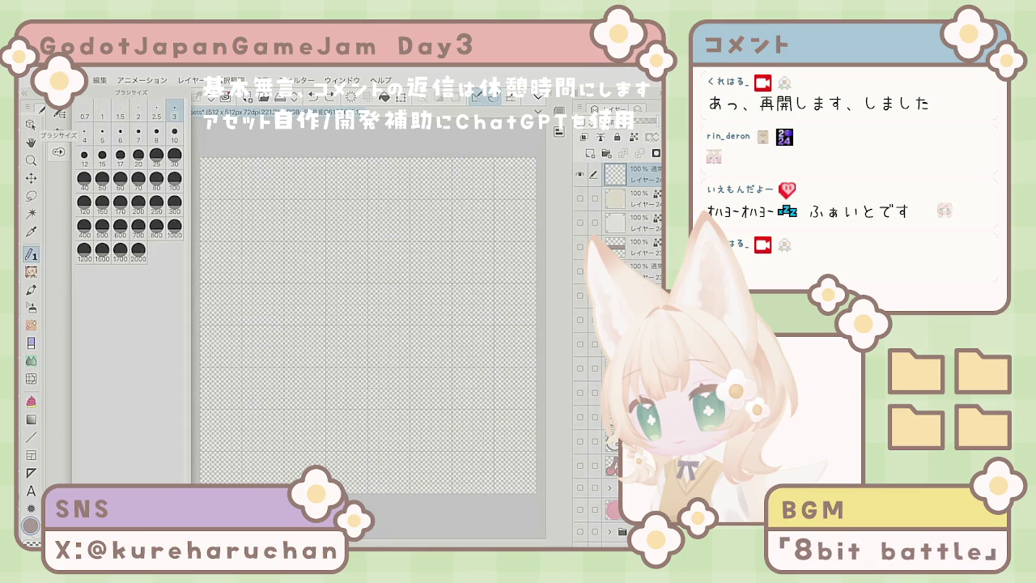
{"action": "left_click", "coordinate": [58, 130]}
{"action": "mouse_move", "coordinate": [259, 184]}
{"action": "left_mouse_down"}
{"action": "mouse_move", "coordinate": [229, 228]}
{"action": "mouse_move", "coordinate": [295, 247]}
{"action": "mouse_move", "coordinate": [347, 207]}
{"action": "left_mouse_up"}
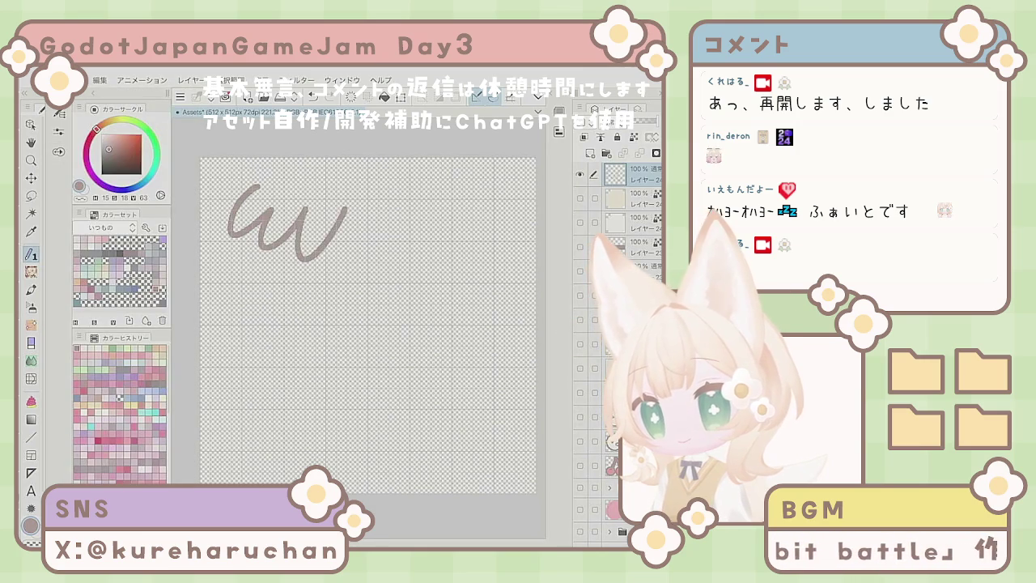
{"action": "left_click", "coordinate": [313, 96]}
{"action": "left_click", "coordinate": [102, 135]}
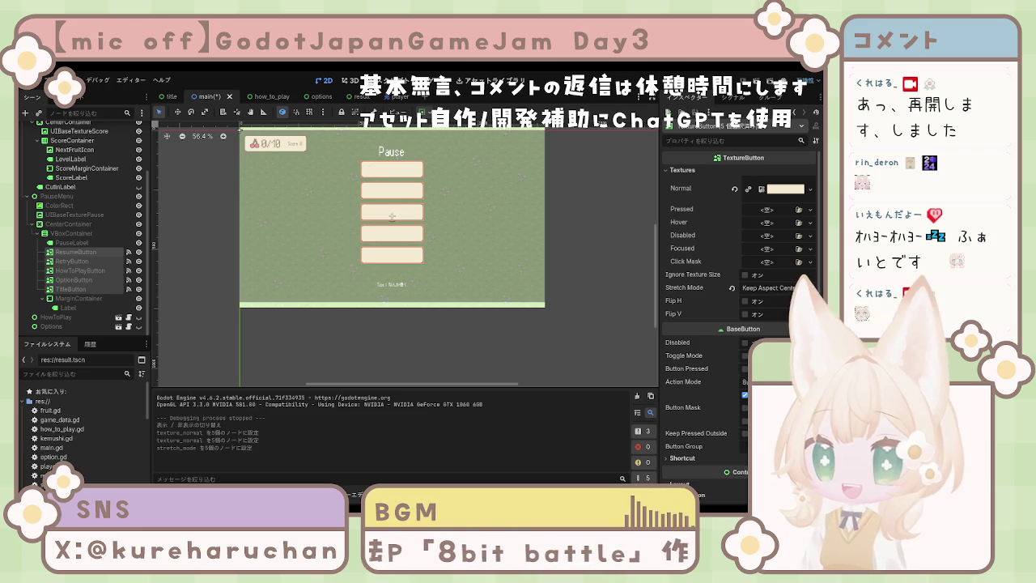
Select the PauseLabel node in the scene tree.
{"action": "left_click", "coordinate": [79, 278]}
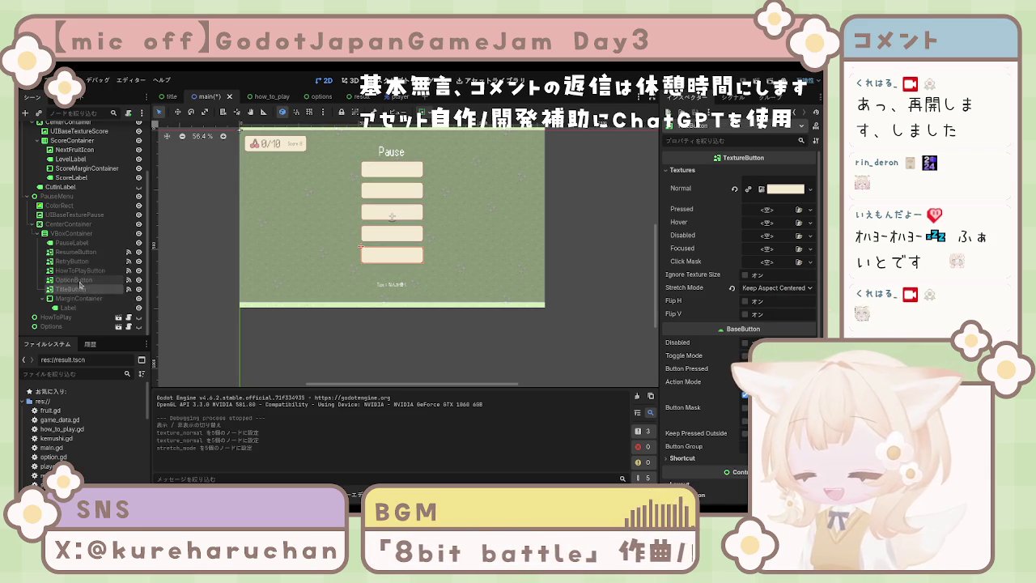
{"action": "left_click", "coordinate": [85, 271]}
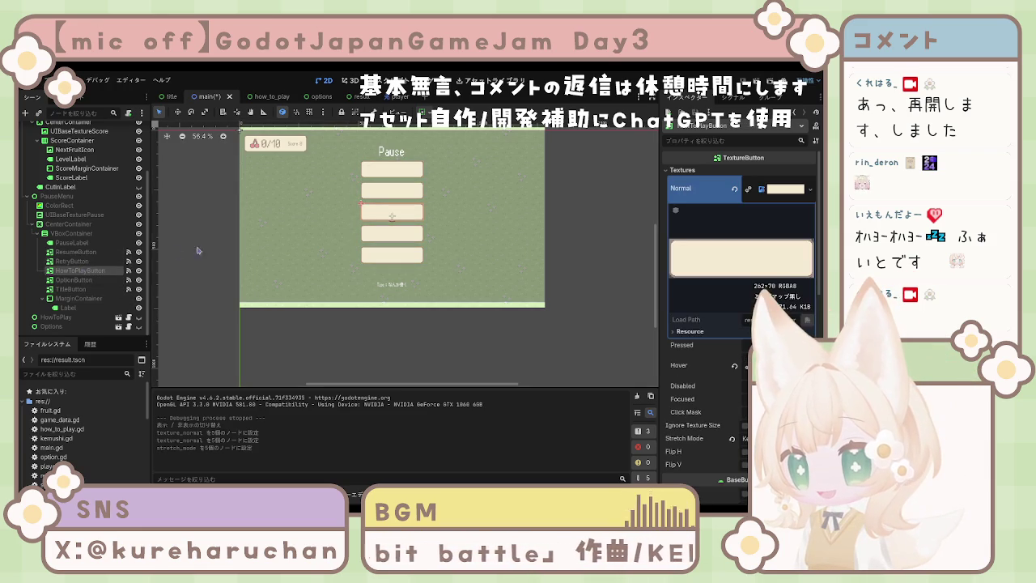
{"action": "left_click", "coordinate": [87, 261]}
{"action": "left_click", "coordinate": [77, 243]}
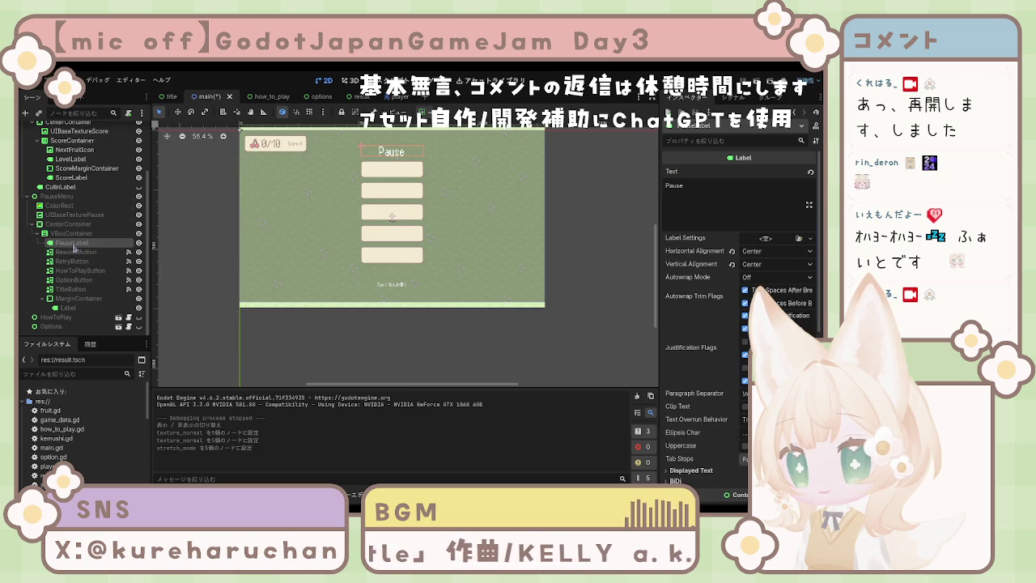
{"action": "left_click", "coordinate": [71, 289]}
{"action": "left_click", "coordinate": [74, 251], "text": "shift"}
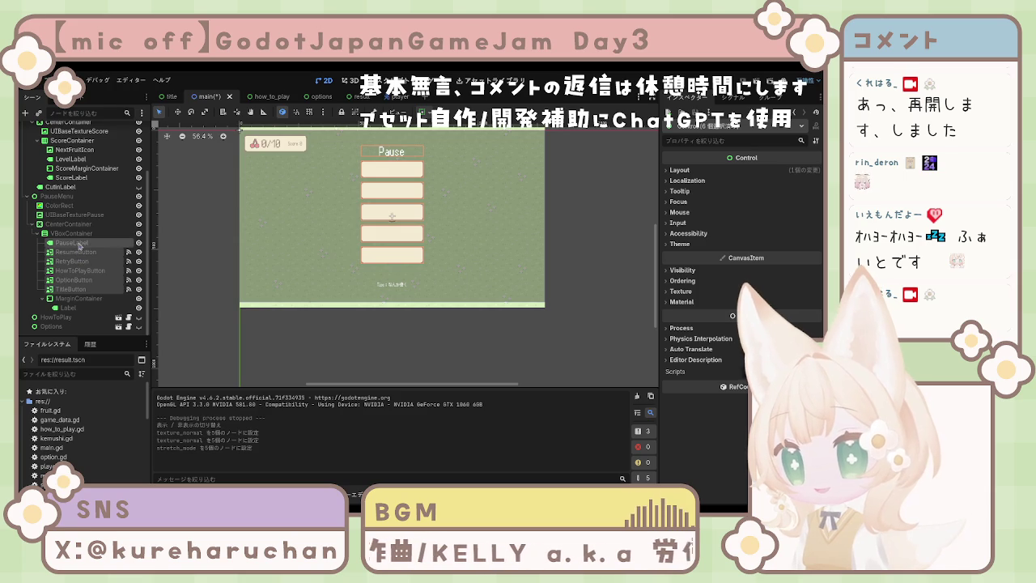
{"action": "left_click", "coordinate": [74, 242]}
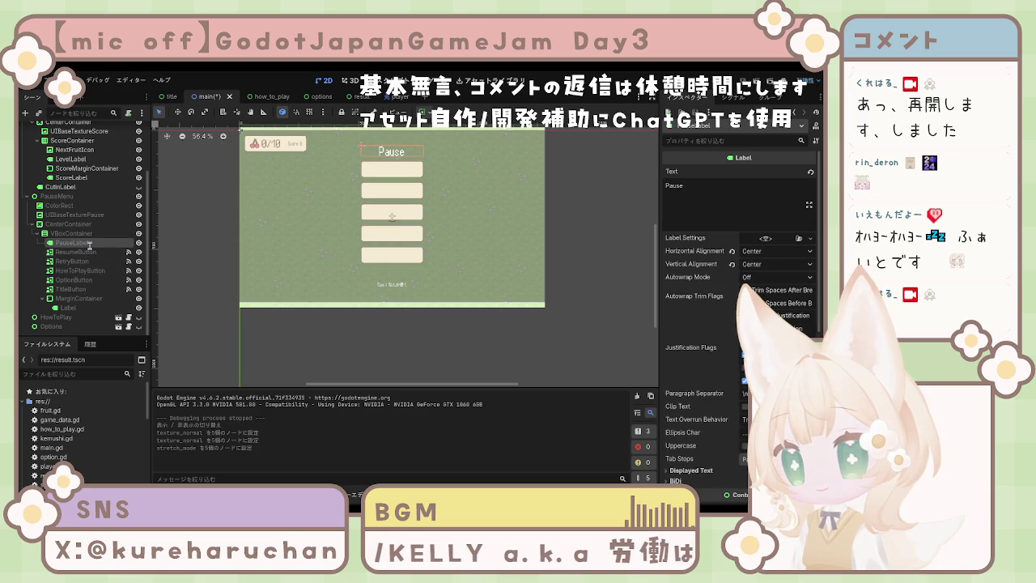
Change the PauseLabel text to 一時停止中, removing the trailing exclamation mark.
{"action": "left_click", "coordinate": [706, 202]}
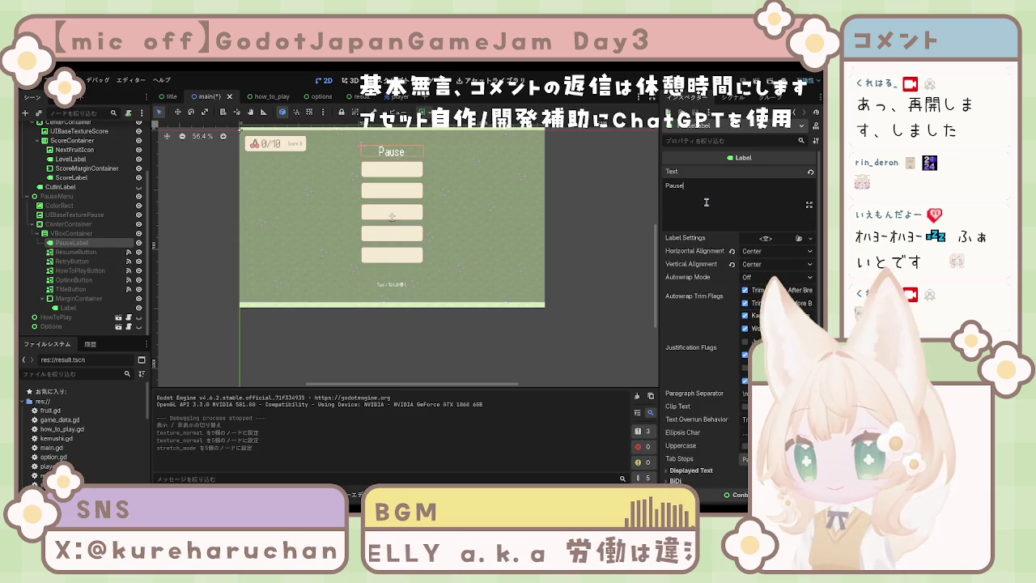
{"action": "key", "text": "BackSpace"}
{"action": "key", "text": "BackSpace"}
{"action": "key", "text": "BackSpace"}
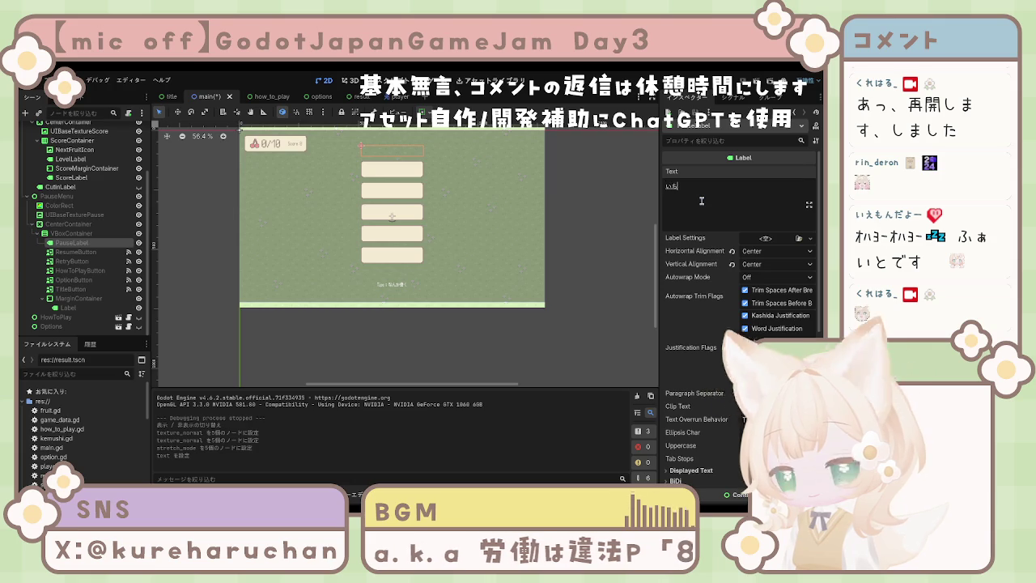
{"action": "type", "text": "i"}
{"action": "key", "text": "space"}
{"action": "key", "text": "Return"}
{"action": "key", "text": "BackSpace"}
{"action": "key", "text": "BackSpace"}
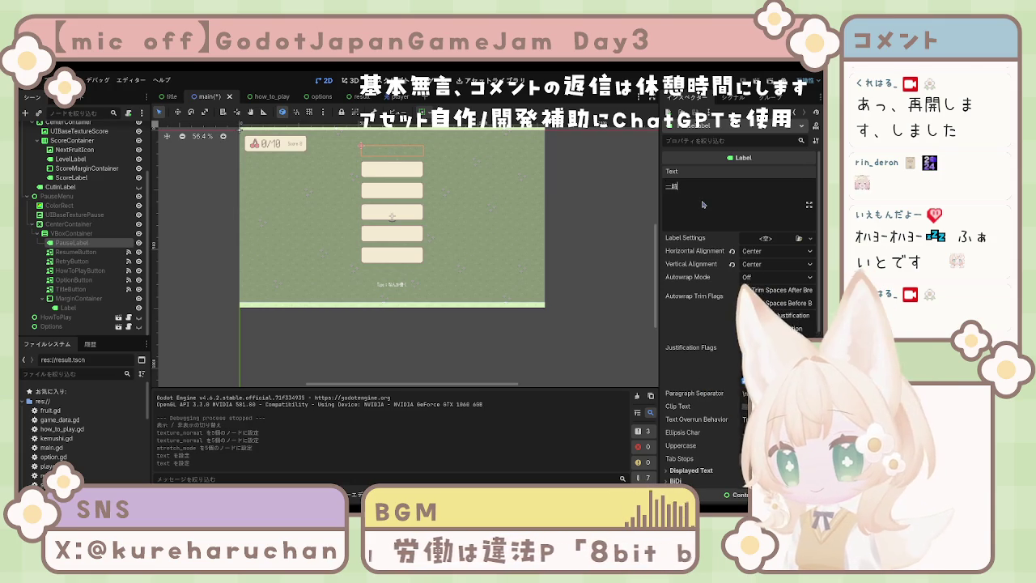
{"action": "key", "text": "Return"}
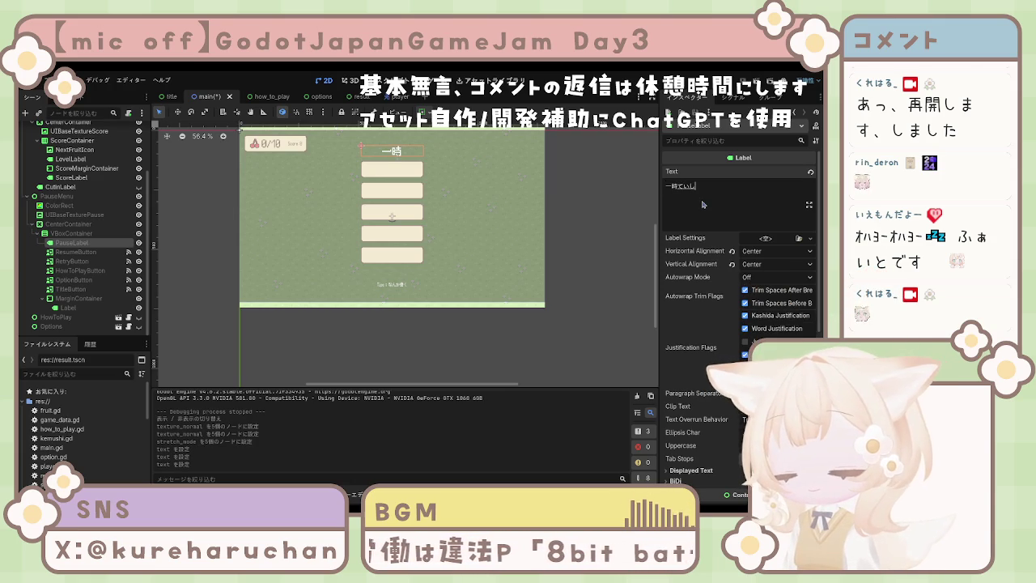
{"action": "key", "text": "space"}
{"action": "key", "text": "Return"}
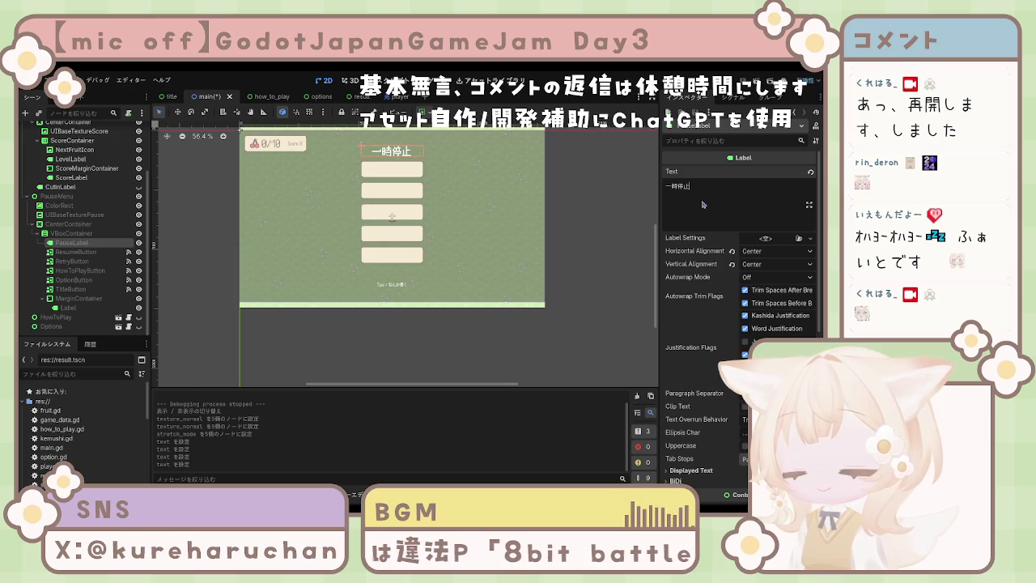
{"action": "type", "text": "中"}
{"action": "key", "text": "Return"}
{"action": "key", "text": "Return"}
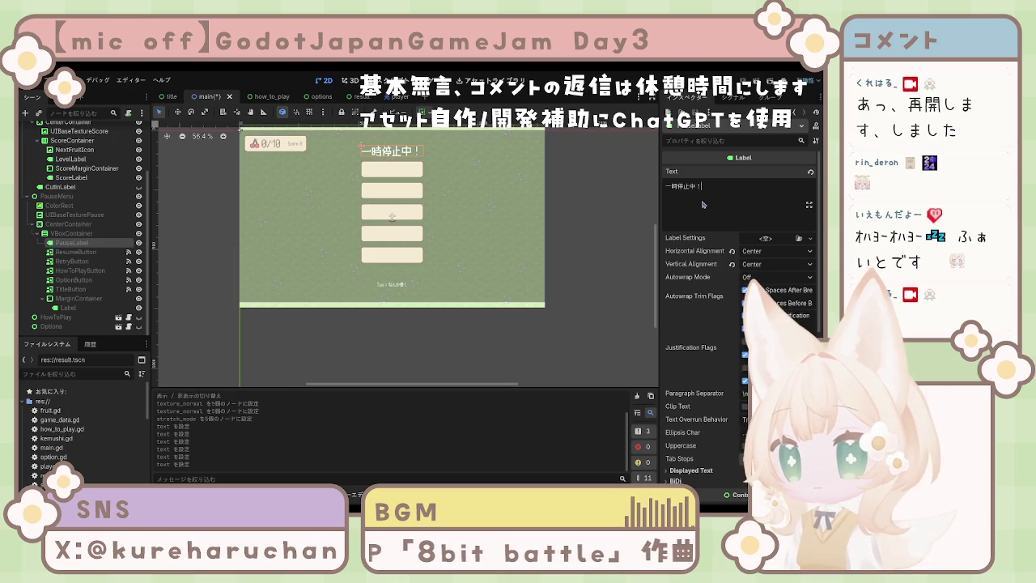
{"action": "key", "text": "BackSpace"}
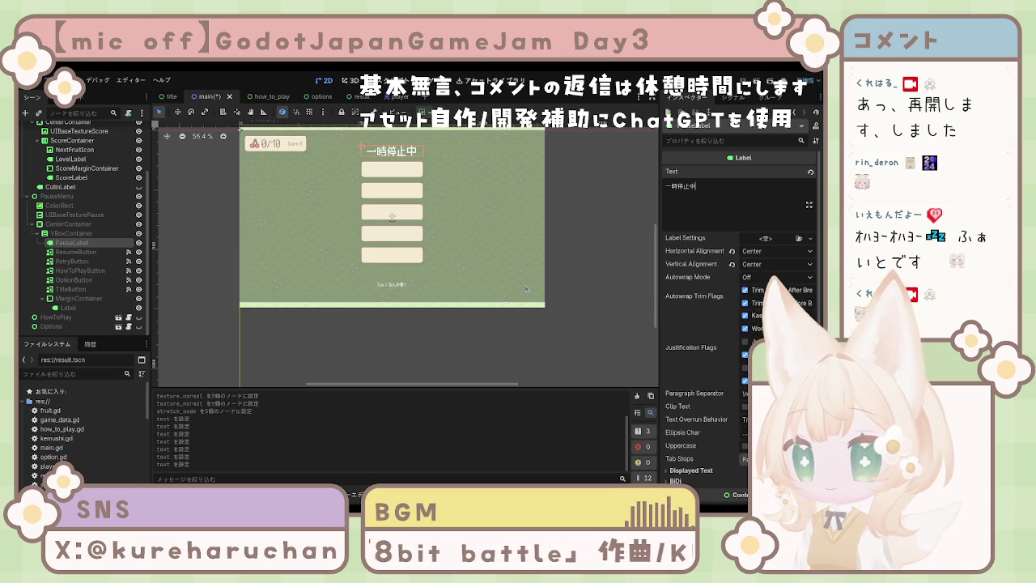
{"action": "left_click", "coordinate": [604, 245]}
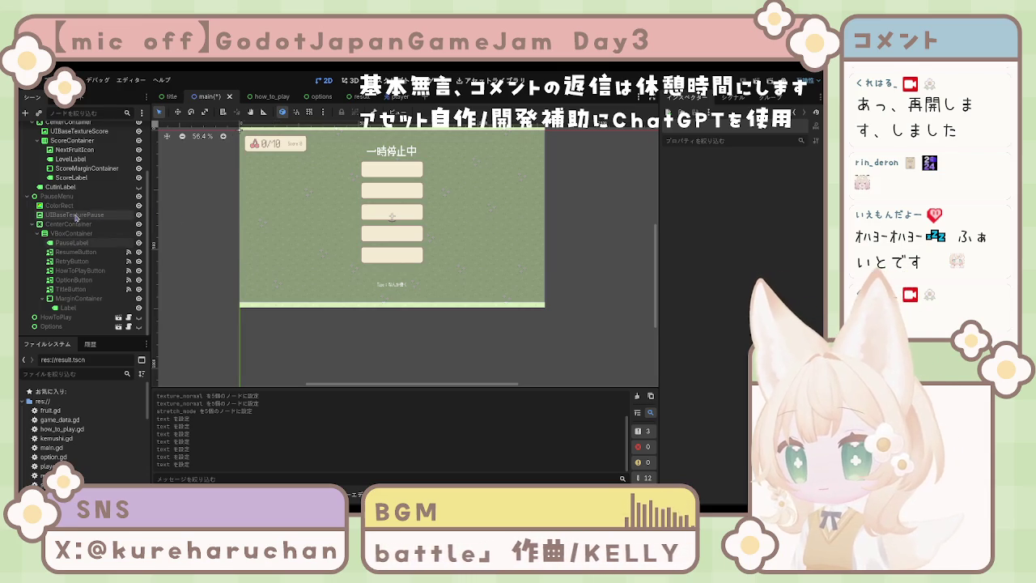
{"action": "left_click", "coordinate": [77, 215]}
{"action": "left_click", "coordinate": [69, 224]}
{"action": "left_click", "coordinate": [71, 233]}
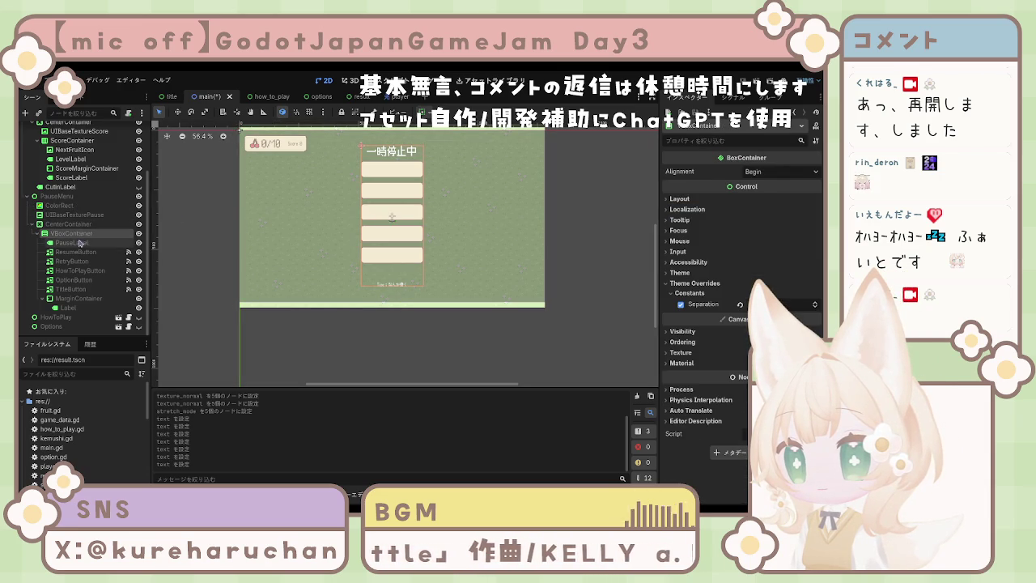
{"action": "left_click", "coordinate": [71, 243]}
{"action": "left_click", "coordinate": [79, 252]}
{"action": "left_click", "coordinate": [81, 288], "text": "shift"}
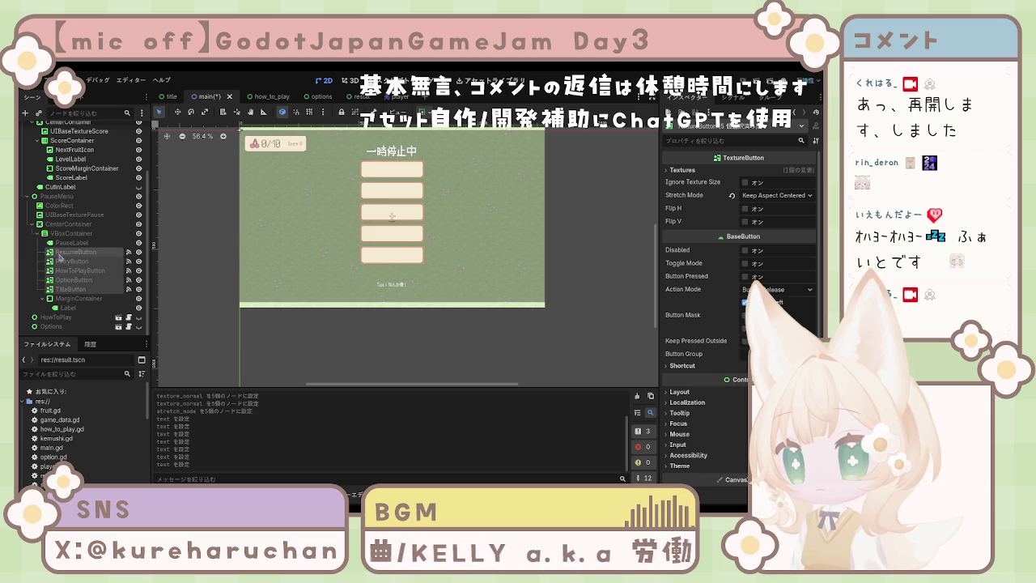
{"action": "left_click", "coordinate": [59, 254]}
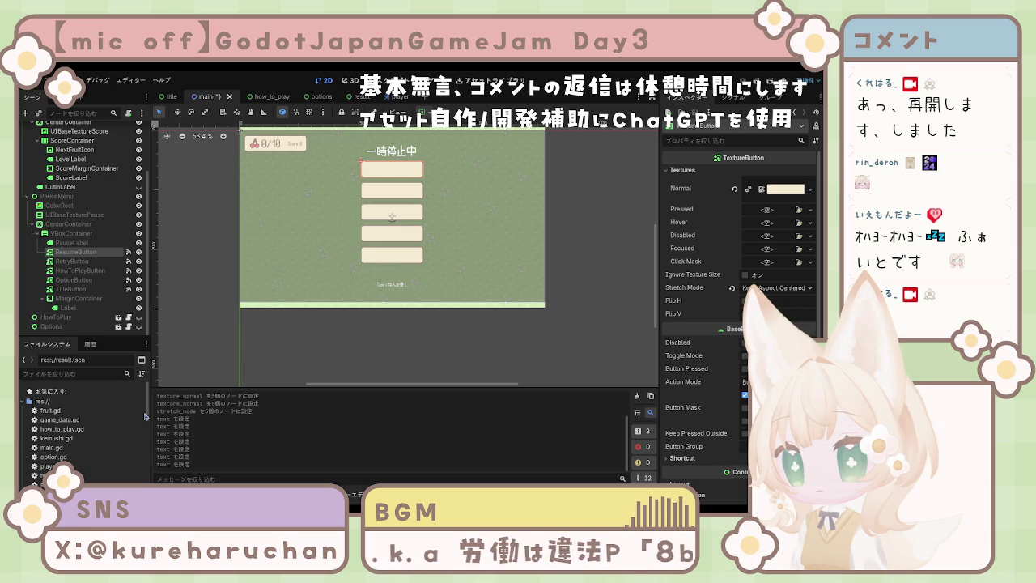
{"action": "left_click", "coordinate": [73, 289]}
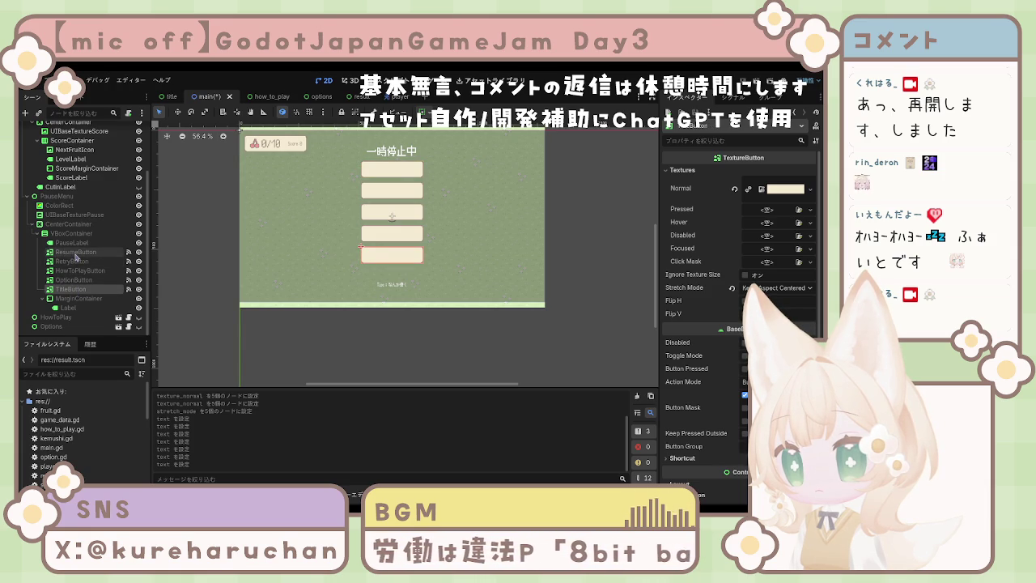
{"action": "left_click", "coordinate": [75, 254]}
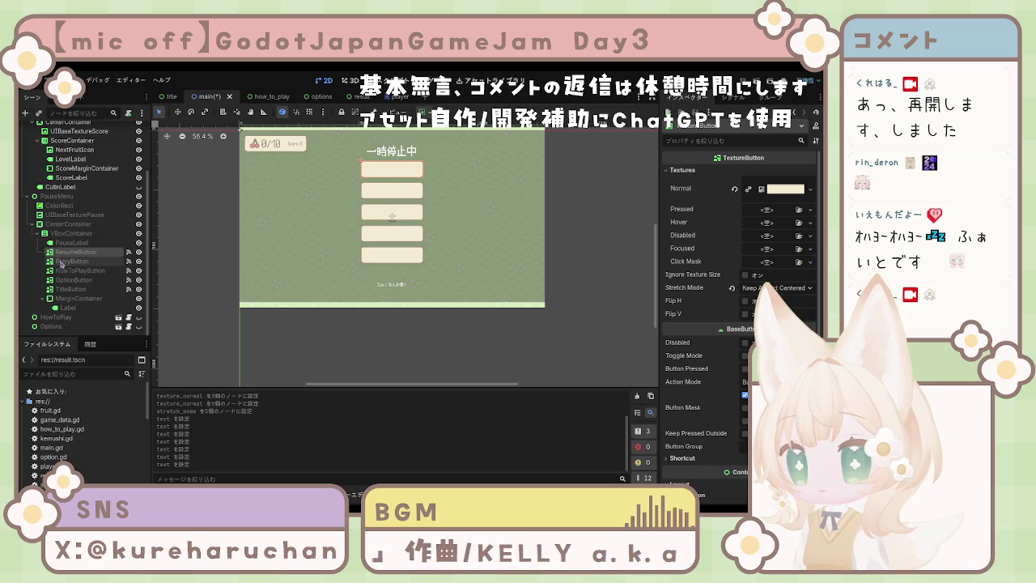
{"action": "left_click", "coordinate": [71, 260]}
{"action": "left_click", "coordinate": [70, 288]}
{"action": "left_click", "coordinate": [72, 252], "text": "shift"}
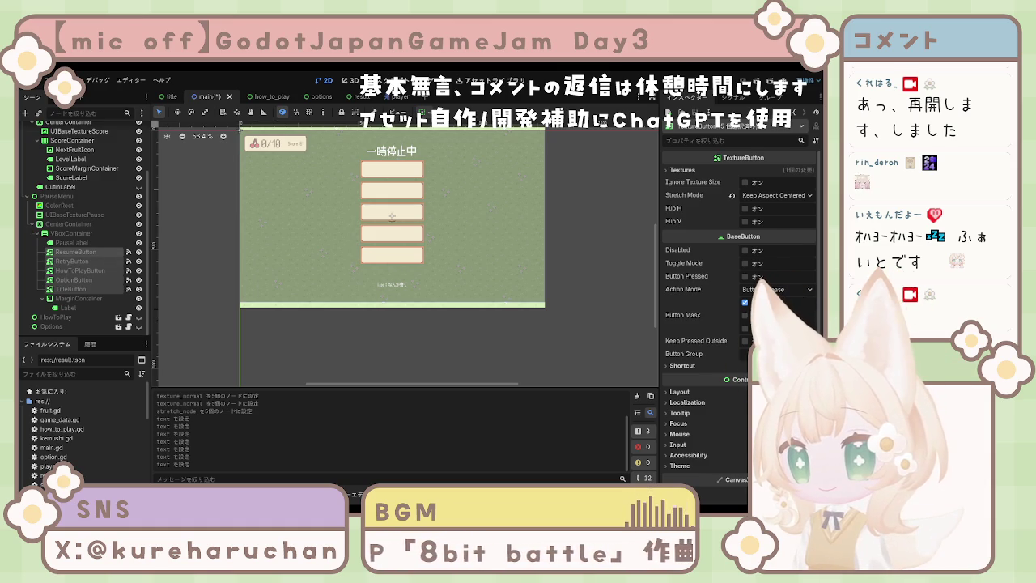
Multi-select all five pause-menu TextureButtons from ResumeButton down.
{"action": "left_click", "coordinate": [87, 253]}
{"action": "left_click", "coordinate": [84, 262], "text": "ctrl"}
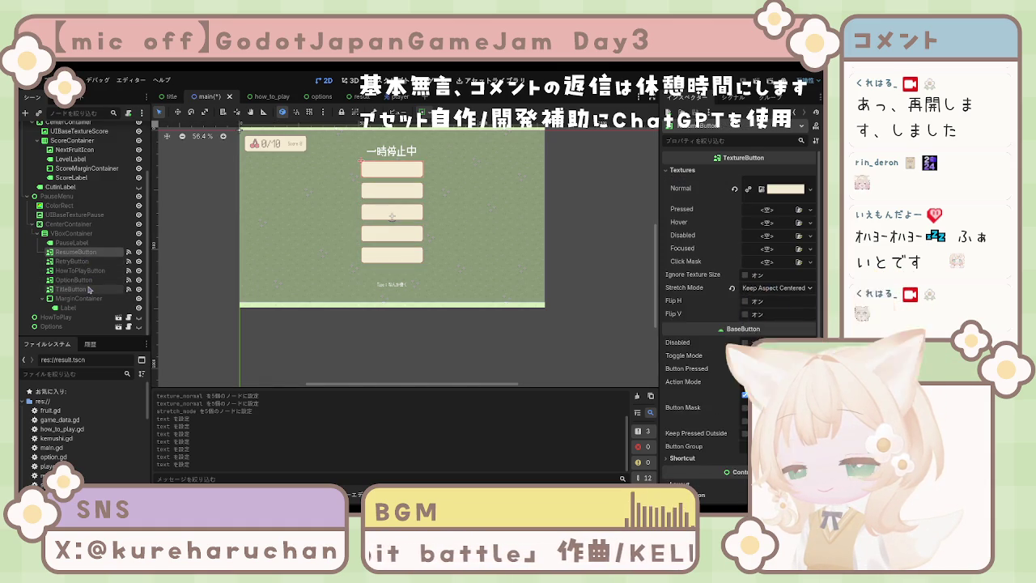
{"action": "left_click", "coordinate": [72, 289], "text": "shift"}
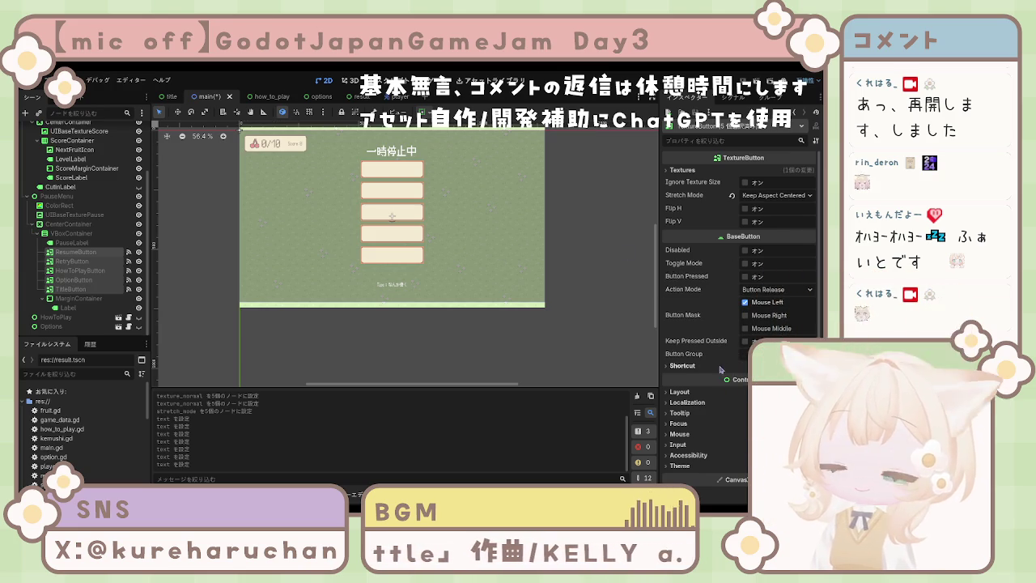
{"action": "scroll", "coordinate": [688, 306], "scroll_direction": "down", "scroll_amount": 3}
Expand CanvasItem > Texture in the Inspector and change the buttons' Filter setting.
{"action": "left_click", "coordinate": [680, 305]}
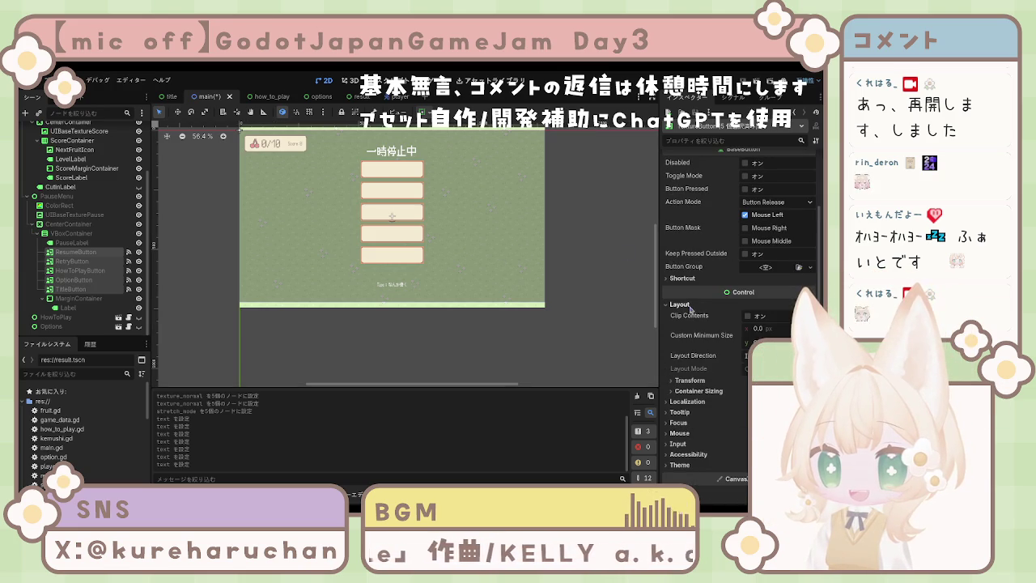
{"action": "left_click", "coordinate": [690, 381]}
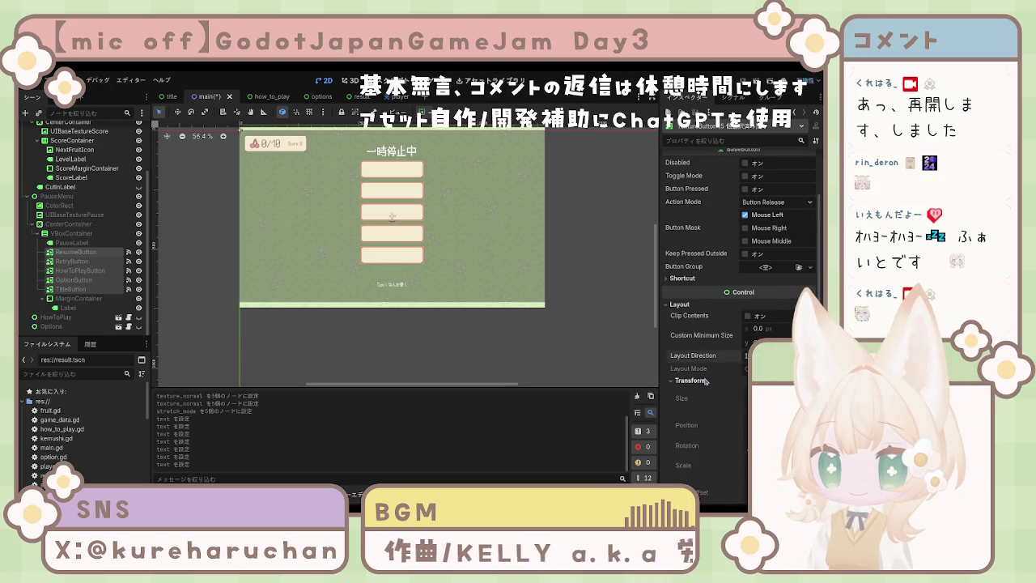
{"action": "left_click", "coordinate": [706, 381]}
{"action": "scroll", "coordinate": [707, 385], "scroll_direction": "down", "scroll_amount": 1}
{"action": "left_click", "coordinate": [709, 348]}
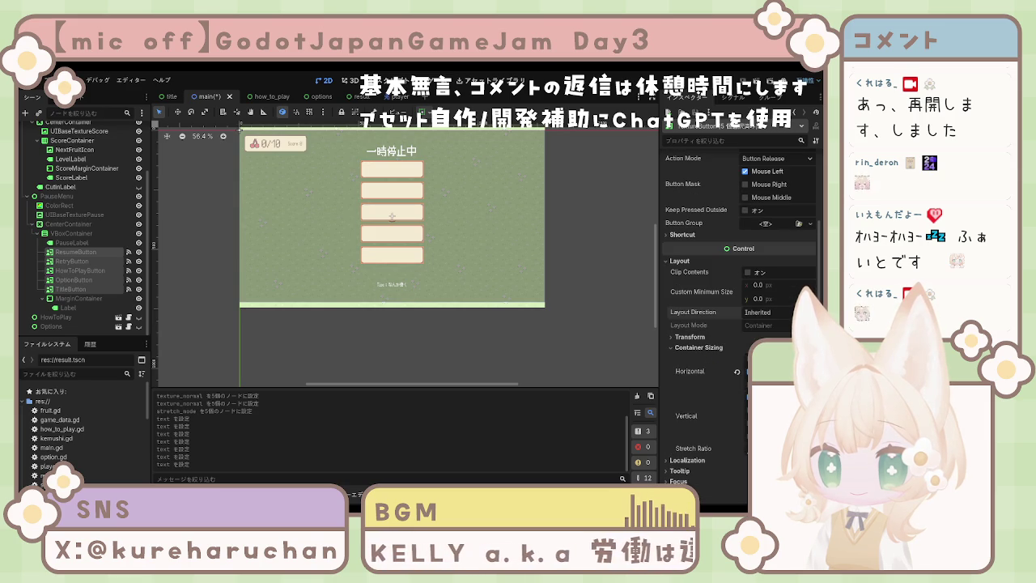
{"action": "left_click", "coordinate": [698, 348]}
{"action": "left_click", "coordinate": [703, 359]}
{"action": "left_click", "coordinate": [703, 359]}
{"action": "scroll", "coordinate": [698, 366], "scroll_direction": "down", "scroll_amount": 2}
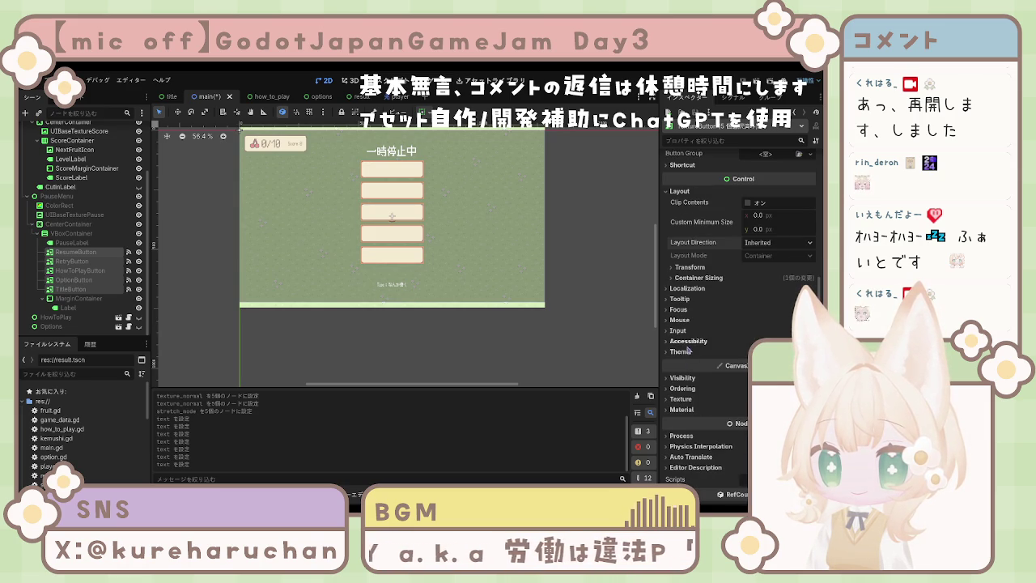
{"action": "left_click", "coordinate": [684, 378]}
{"action": "left_click", "coordinate": [684, 377]}
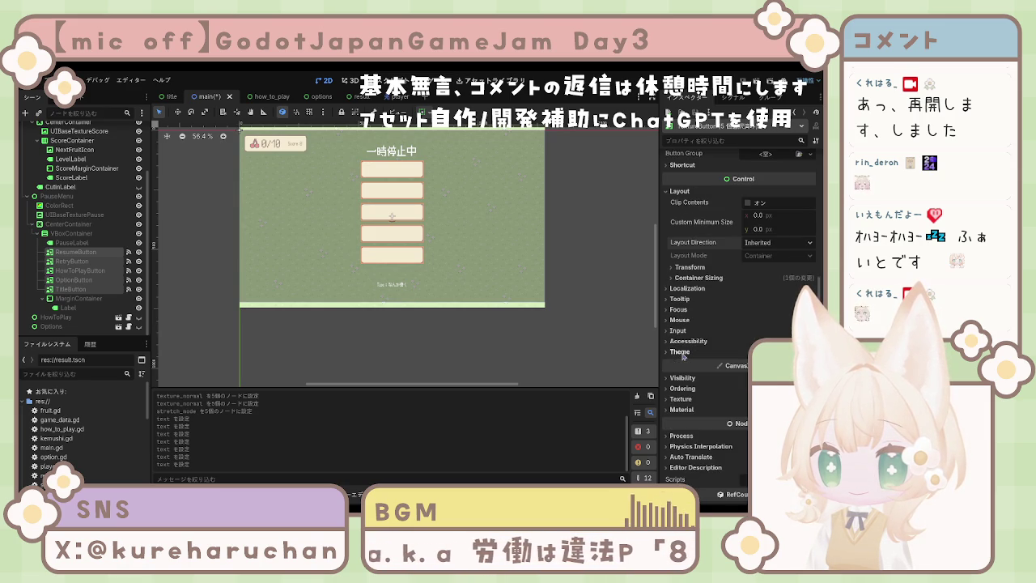
{"action": "left_click", "coordinate": [680, 398]}
{"action": "left_click", "coordinate": [778, 437]}
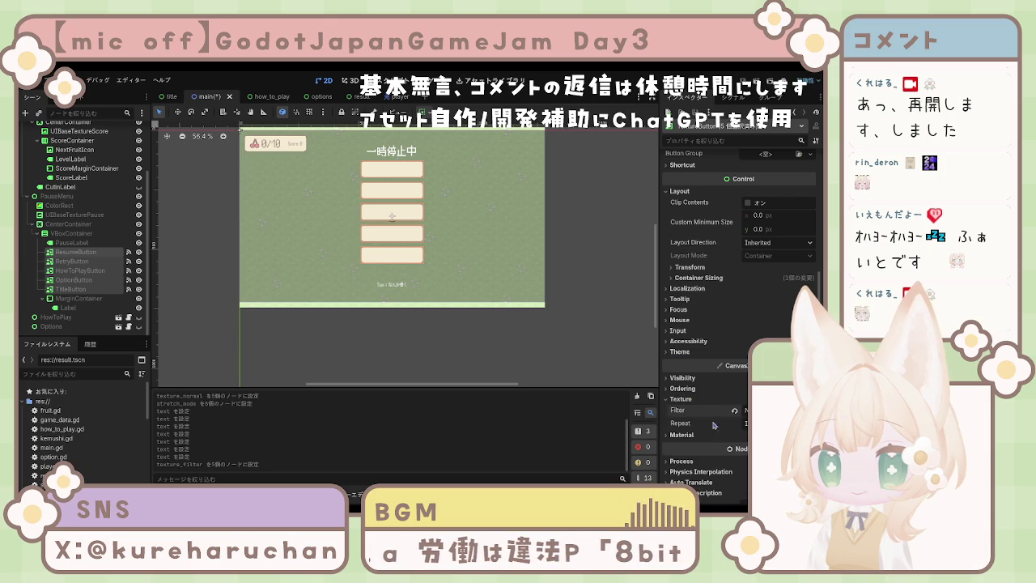
Review the button selections, then add a new Label node under VBoxContainer.
{"action": "left_click", "coordinate": [456, 356]}
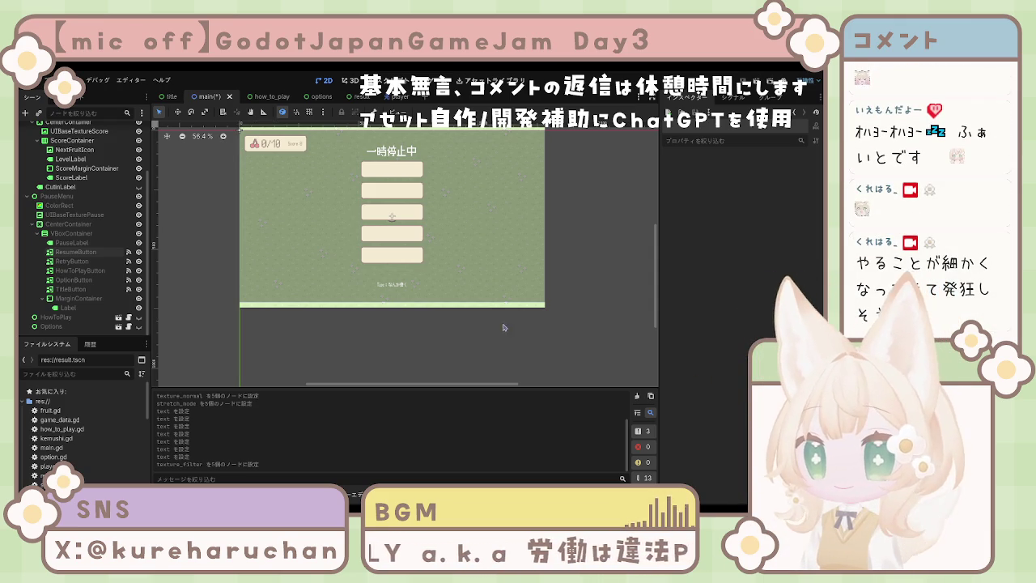
{"action": "left_click", "coordinate": [74, 252]}
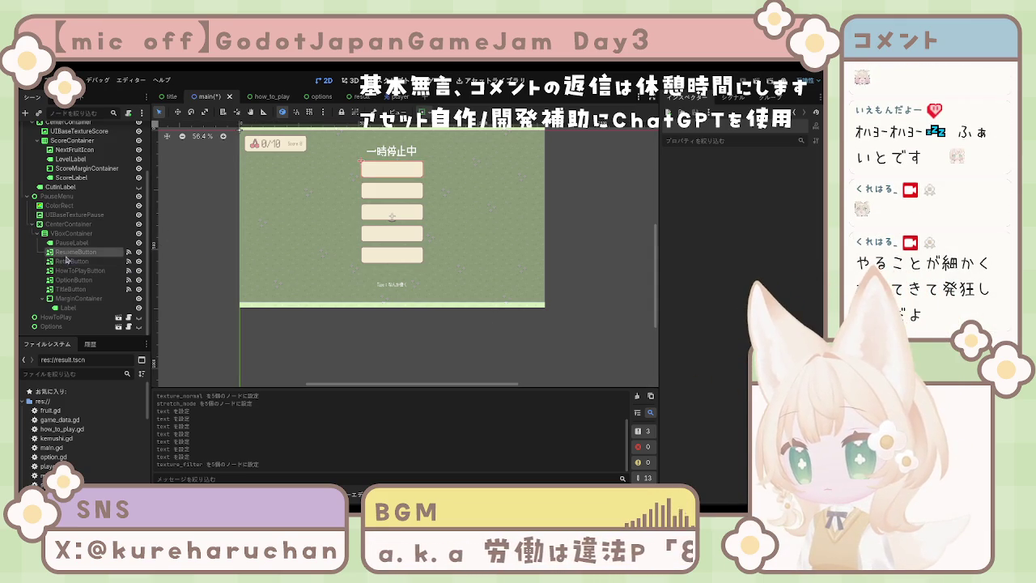
{"action": "left_click", "coordinate": [73, 290], "text": "shift"}
{"action": "left_click", "coordinate": [74, 253]}
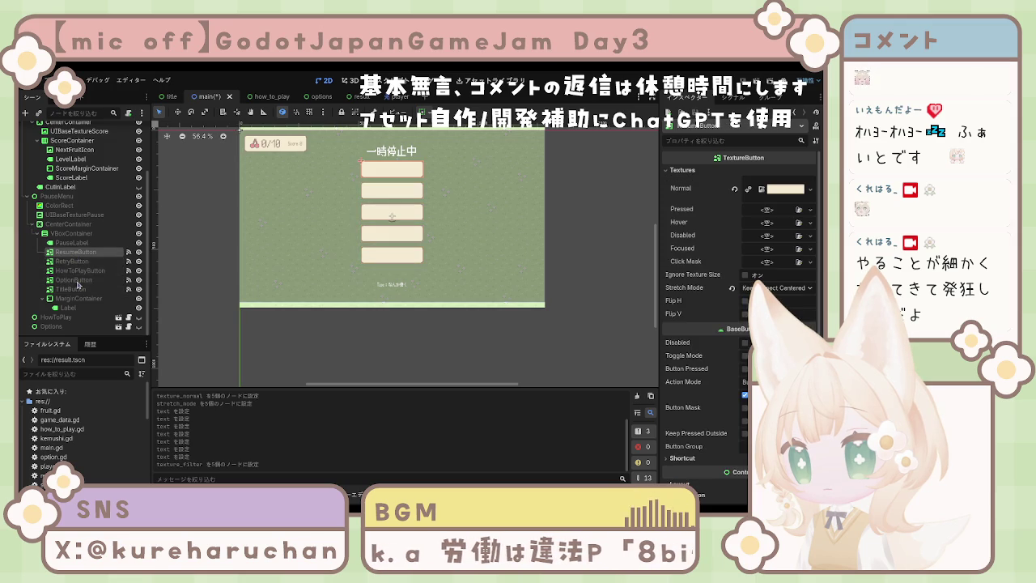
{"action": "left_click", "coordinate": [85, 288], "text": "shift"}
{"action": "left_click", "coordinate": [77, 252]}
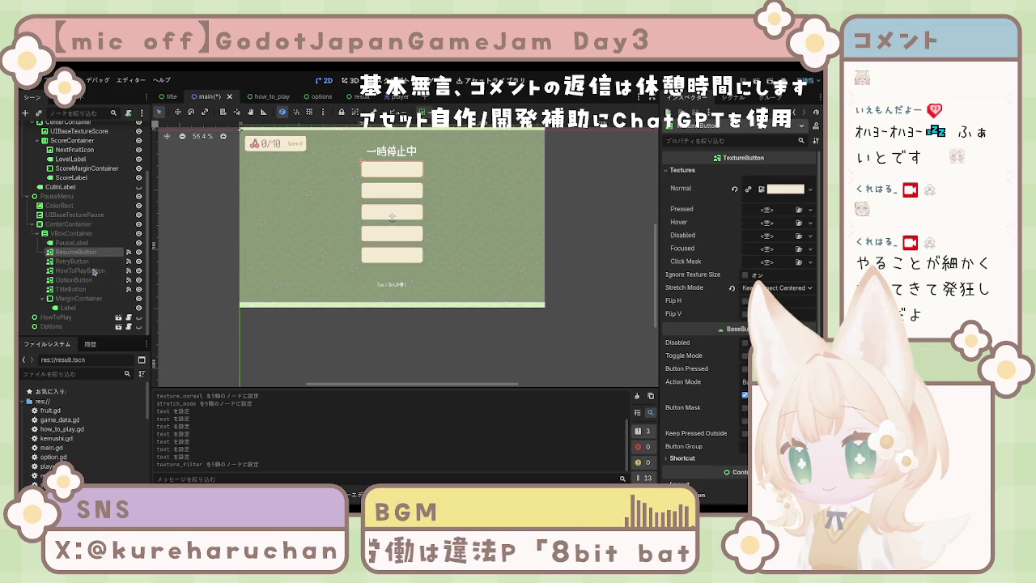
{"action": "left_click", "coordinate": [96, 263]}
{"action": "left_click", "coordinate": [89, 253]}
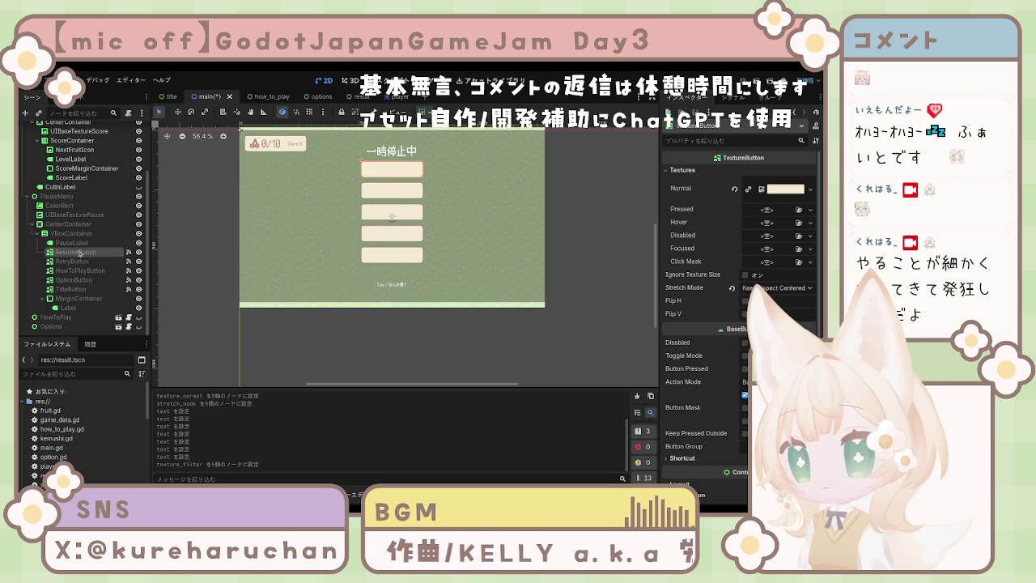
{"action": "left_click", "coordinate": [78, 234]}
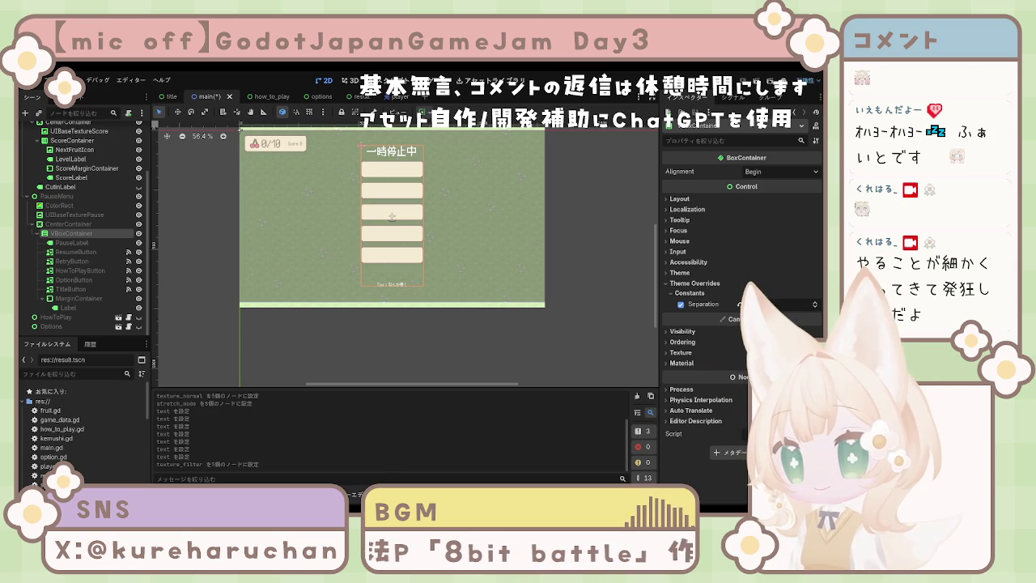
{"action": "key", "text": "ctrl+v"}
Move the new Label beside ResumeButton and delete the three lower buttons.
{"action": "left_click_drag", "start_coordinate": [68, 315], "coordinate": [68, 258]}
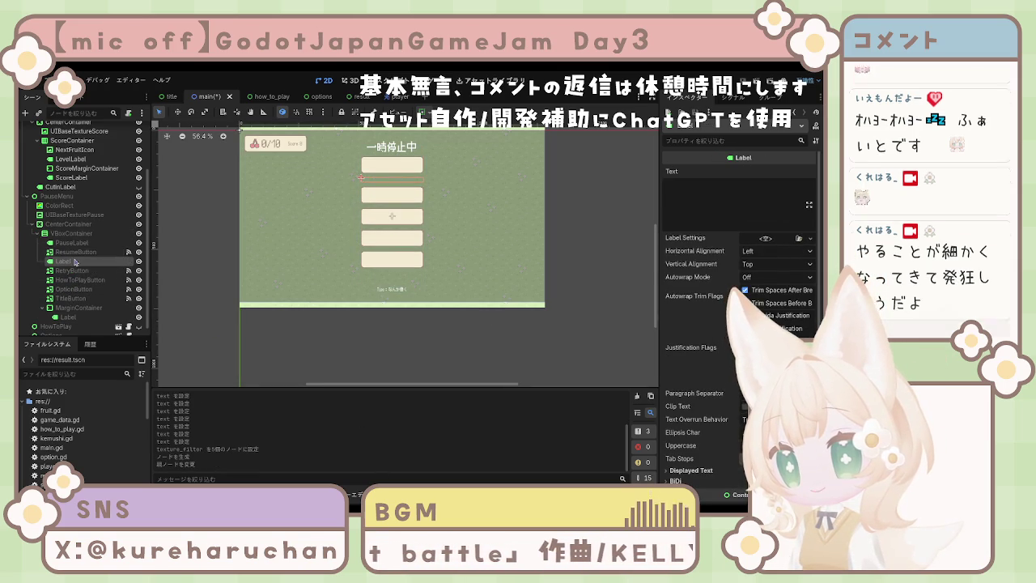
{"action": "left_click", "coordinate": [75, 253]}
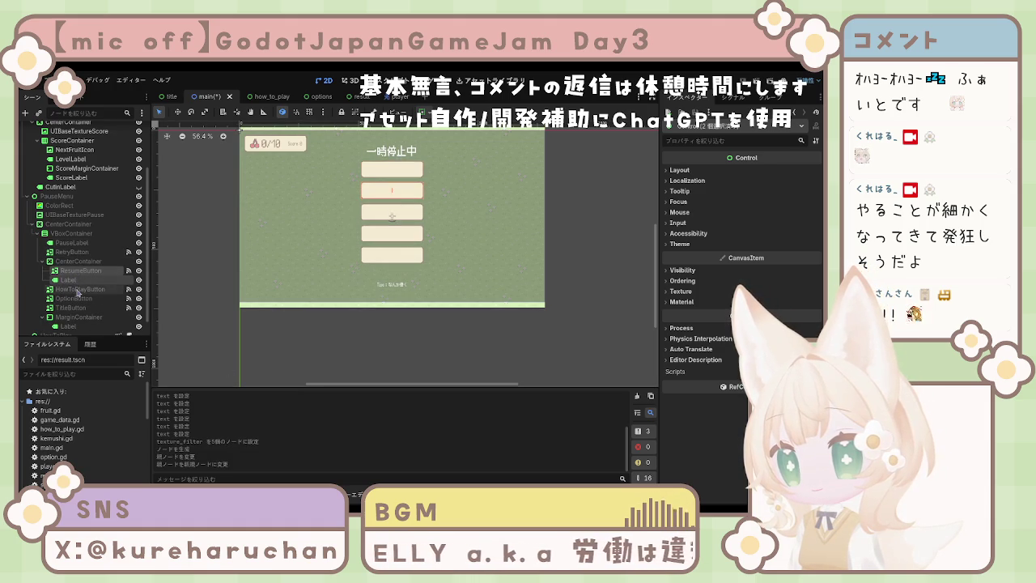
{"action": "left_click", "coordinate": [79, 289]}
{"action": "left_click", "coordinate": [78, 306], "text": "shift"}
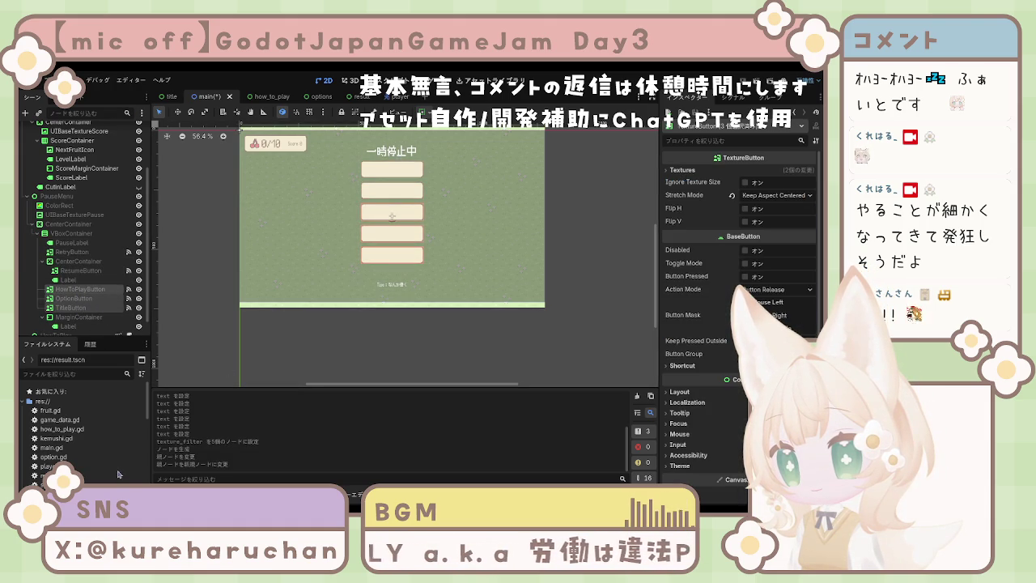
{"action": "key", "text": "Delete"}
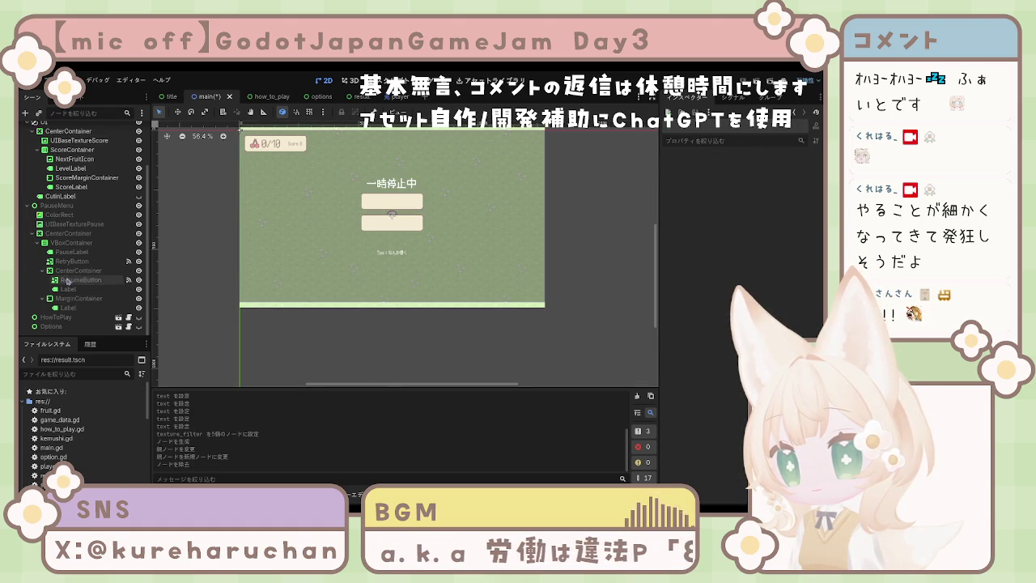
Paste two copies of the CenterContainer group into VBoxContainer.
{"action": "left_click", "coordinate": [73, 270]}
{"action": "left_click", "coordinate": [73, 289], "text": "shift"}
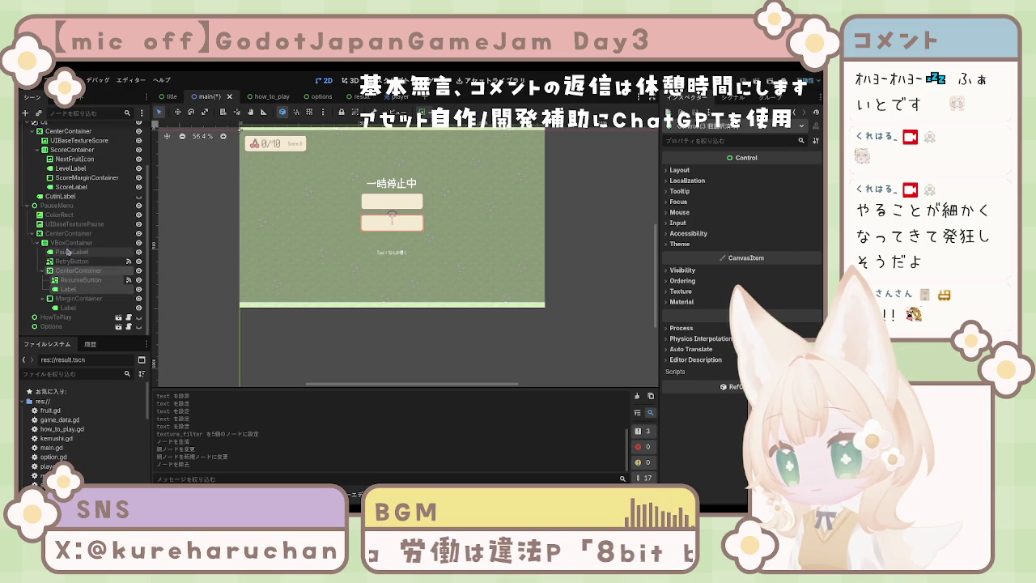
{"action": "left_click", "coordinate": [68, 245]}
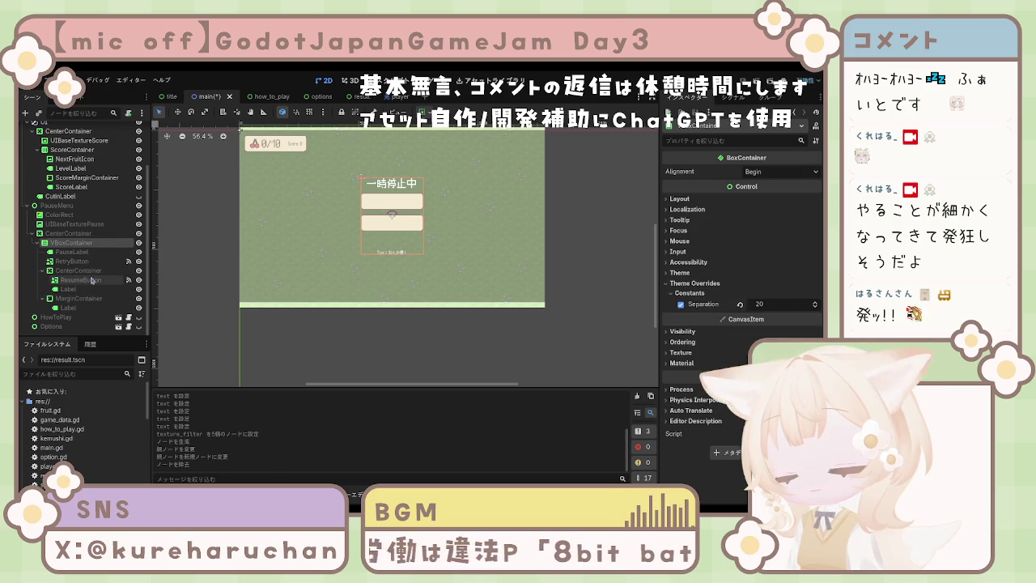
{"action": "key", "text": "ctrl+v"}
{"action": "key", "text": "ctrl+v"}
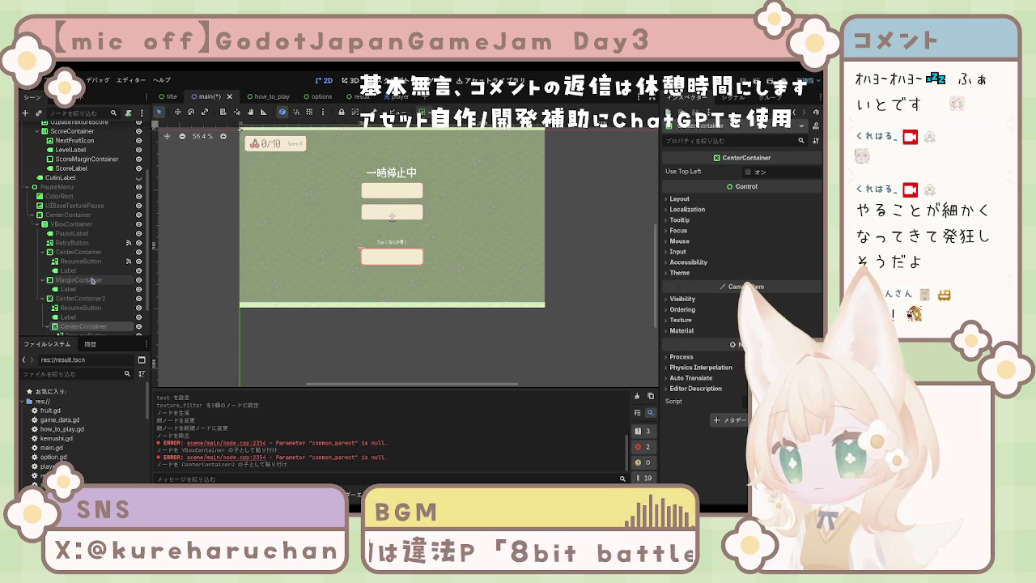
{"action": "key", "text": "ctrl+v"}
Undo earlier pastes, paste two container copies into VBoxContainer, then undo the extras.
{"action": "key", "text": "ctrl+z"}
{"action": "key", "text": "ctrl+z"}
{"action": "key", "text": "ctrl+z"}
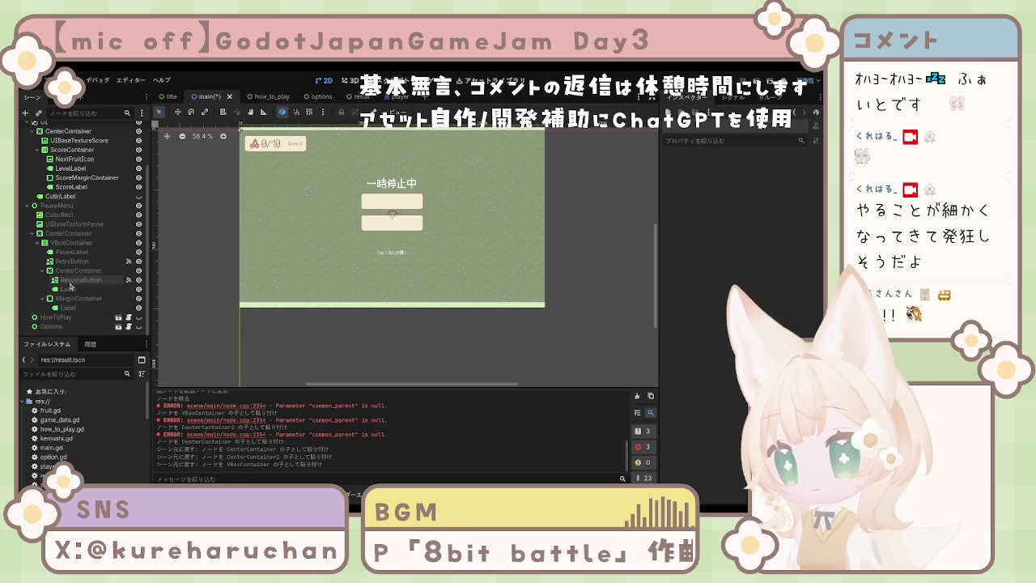
{"action": "left_click", "coordinate": [75, 271]}
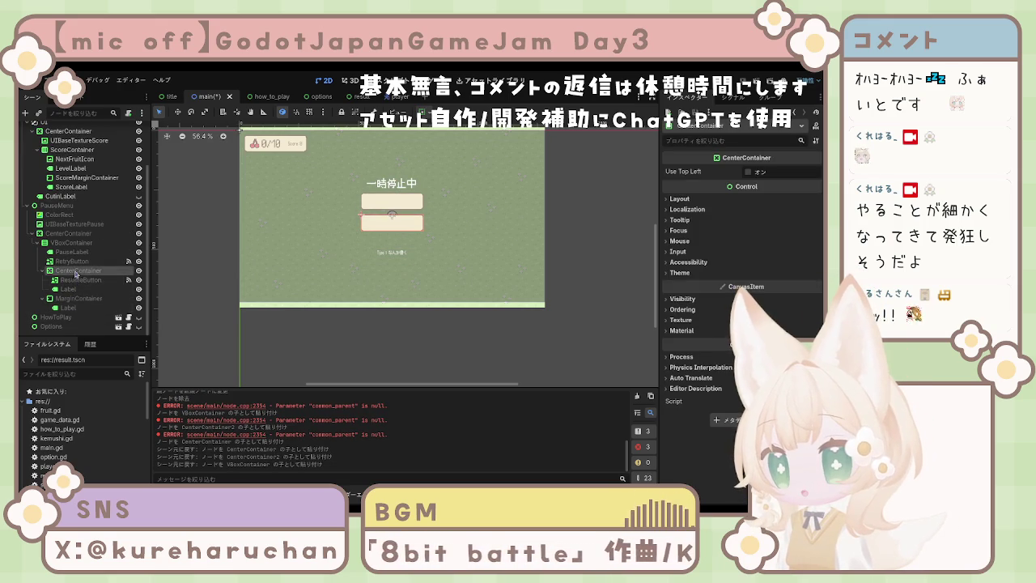
{"action": "left_click", "coordinate": [69, 243]}
{"action": "key", "text": "ctrl+v"}
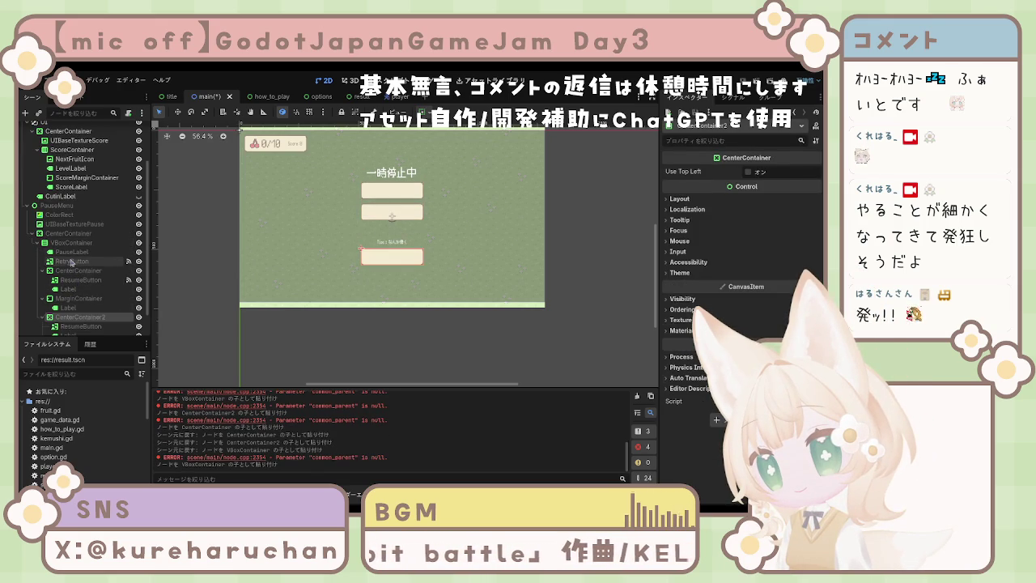
{"action": "left_click", "coordinate": [72, 243]}
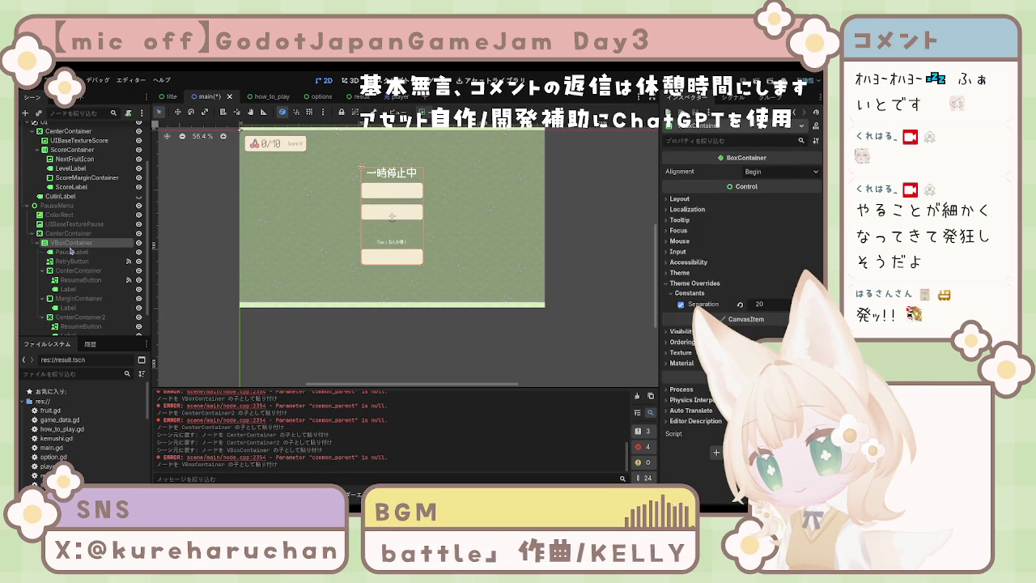
{"action": "key", "text": "ctrl+v"}
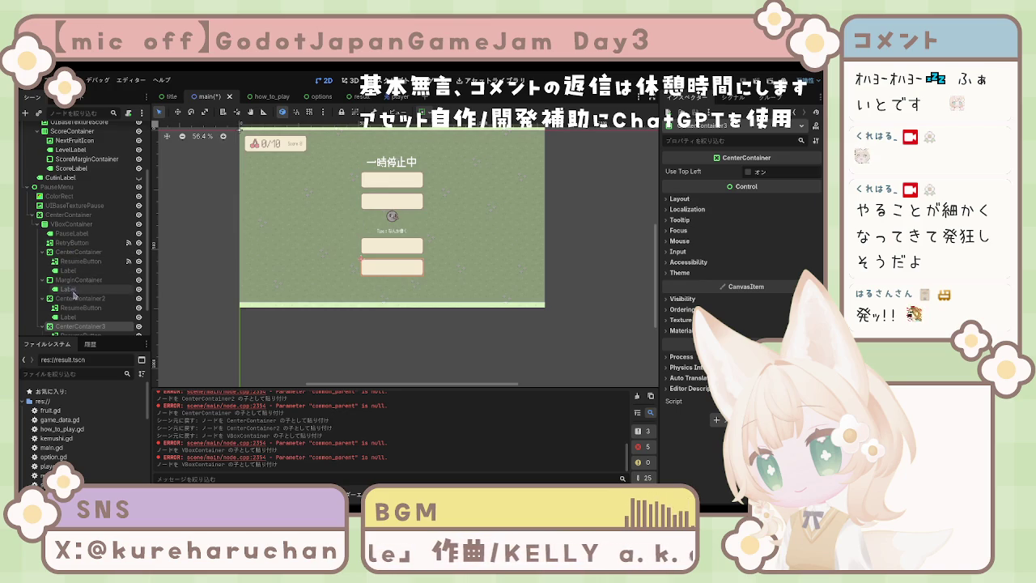
{"action": "scroll", "coordinate": [73, 294], "scroll_direction": "down", "scroll_amount": 2}
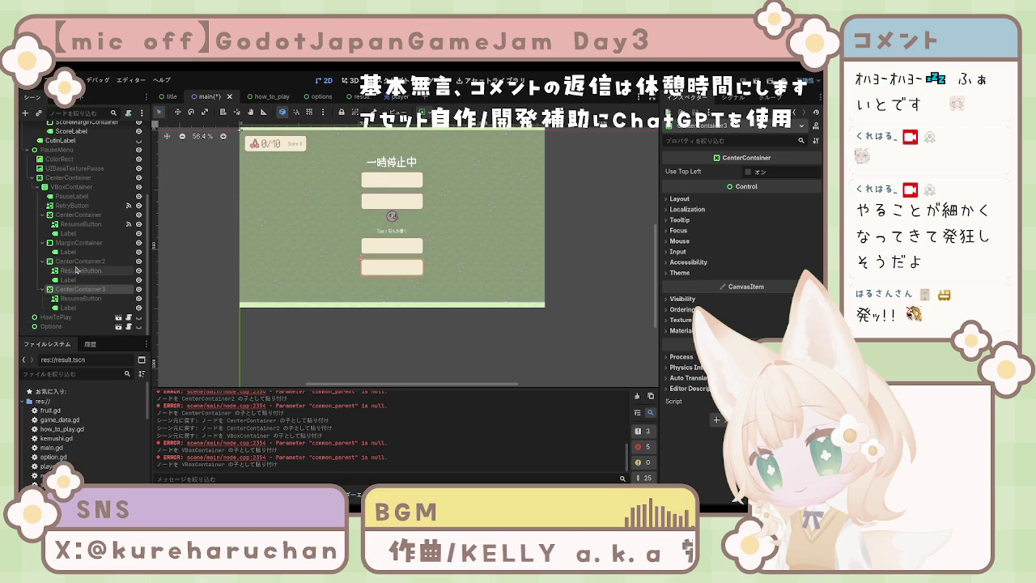
{"action": "left_click", "coordinate": [78, 261], "text": "ctrl"}
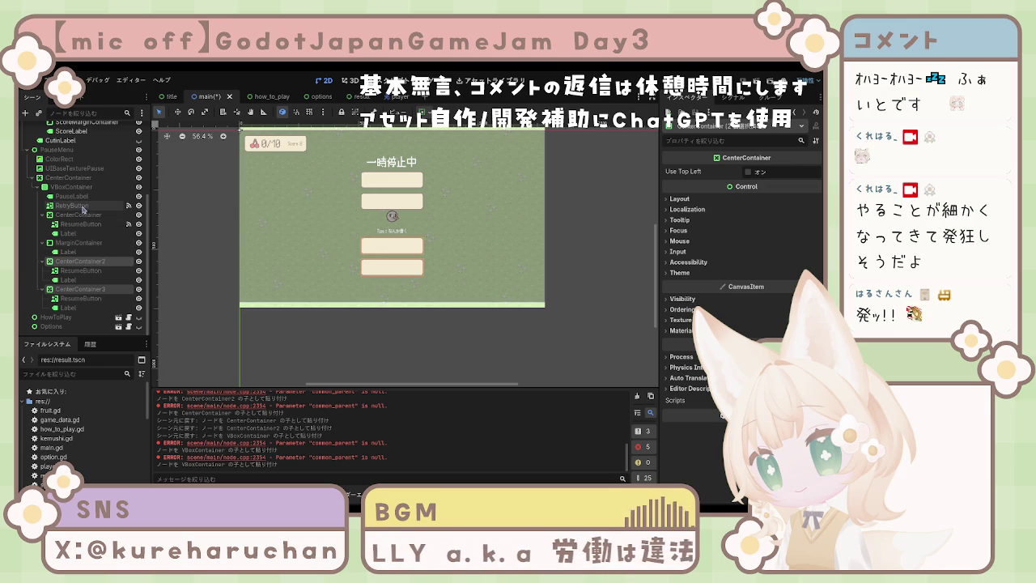
{"action": "key", "text": "ctrl+z"}
{"action": "key", "text": "ctrl+z"}
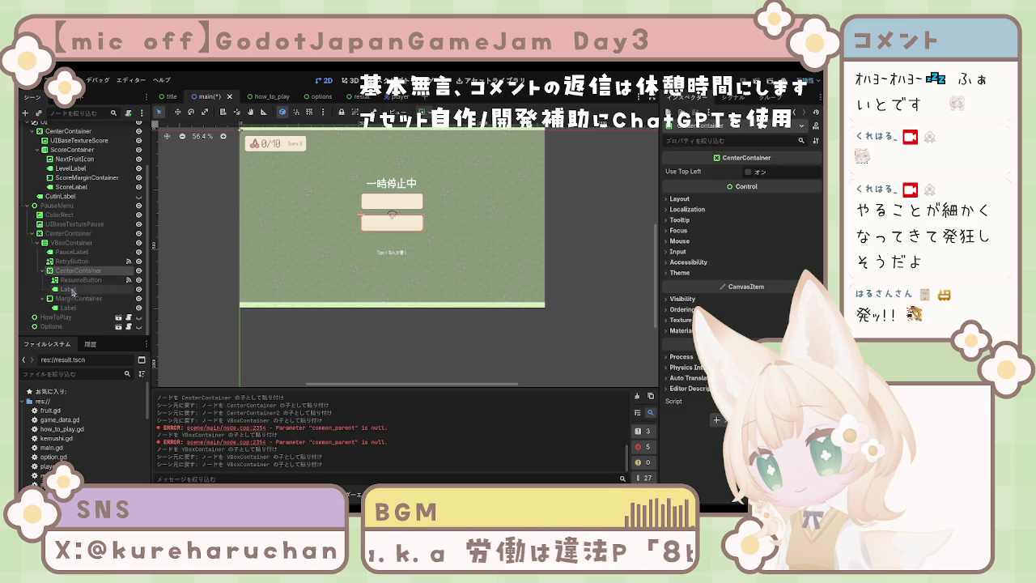
Move the CenterContainer into VBoxContainer and paste two more copies there.
{"action": "left_click", "coordinate": [91, 271]}
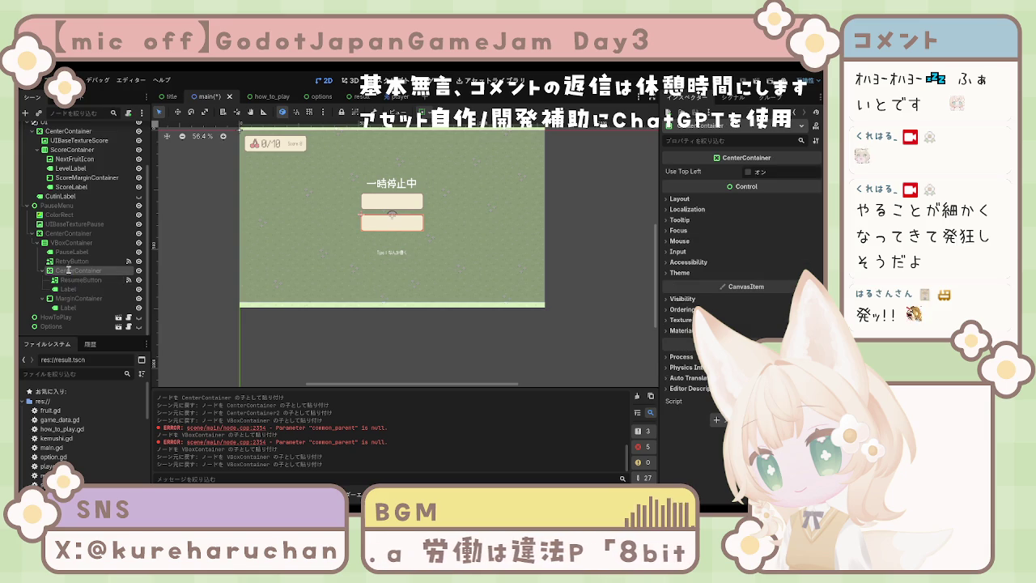
{"action": "mouse_move", "coordinate": [66, 275]}
{"action": "left_mouse_down"}
{"action": "mouse_move", "coordinate": [47, 298]}
{"action": "mouse_move", "coordinate": [40, 274]}
{"action": "left_mouse_up"}
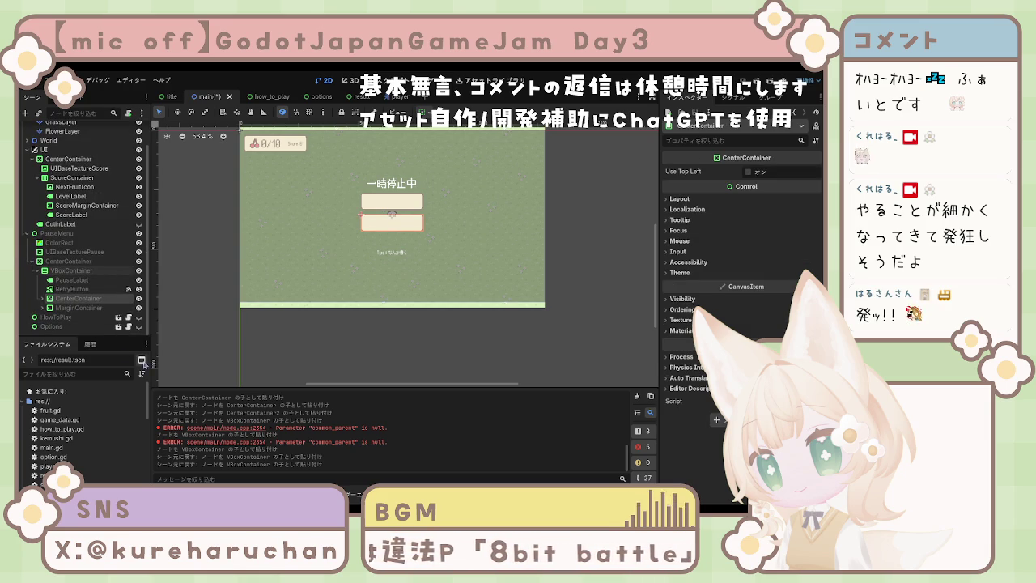
{"action": "key", "text": "ctrl+v"}
{"action": "mouse_move", "coordinate": [95, 334]}
{"action": "left_mouse_down"}
{"action": "mouse_move", "coordinate": [64, 256]}
{"action": "mouse_move", "coordinate": [75, 252]}
{"action": "mouse_move", "coordinate": [81, 267]}
{"action": "mouse_move", "coordinate": [77, 249]}
{"action": "left_mouse_up"}
{"action": "key", "text": "ctrl+v"}
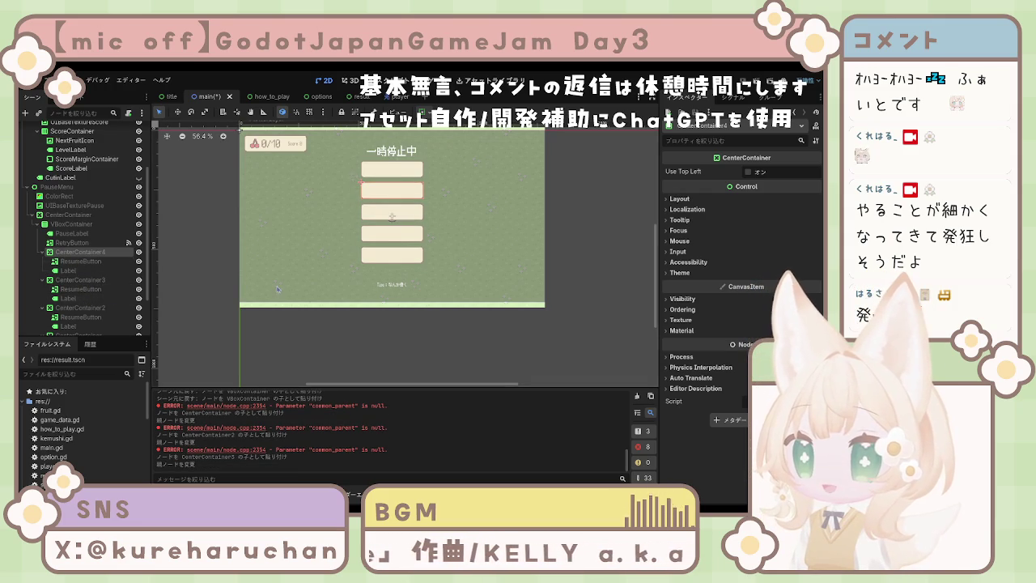
Inspect the ResumeButtons, Labels and CenterContainers in the scene tree.
{"action": "scroll", "coordinate": [105, 280], "scroll_direction": "down", "scroll_amount": 3}
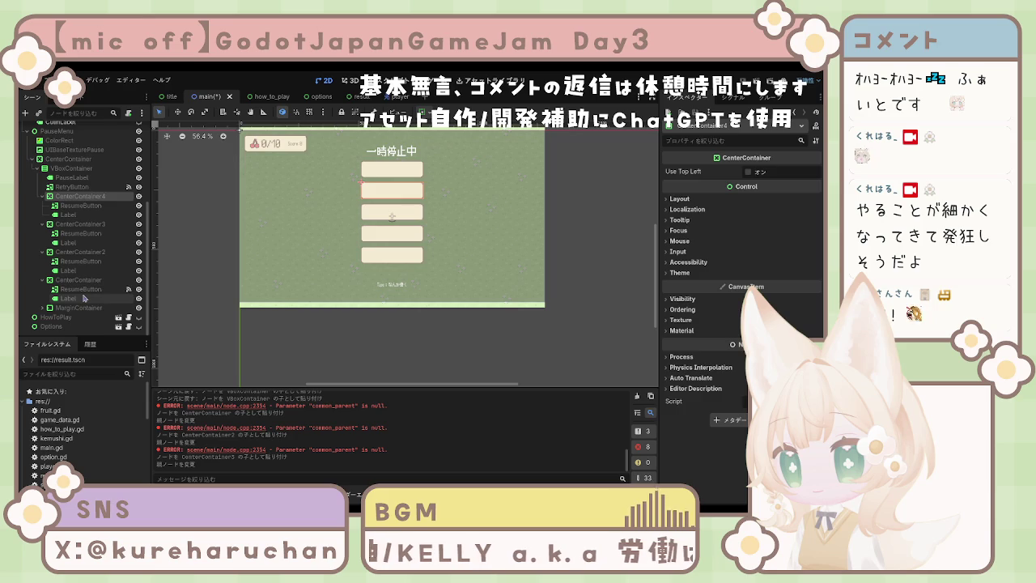
{"action": "left_click", "coordinate": [81, 289]}
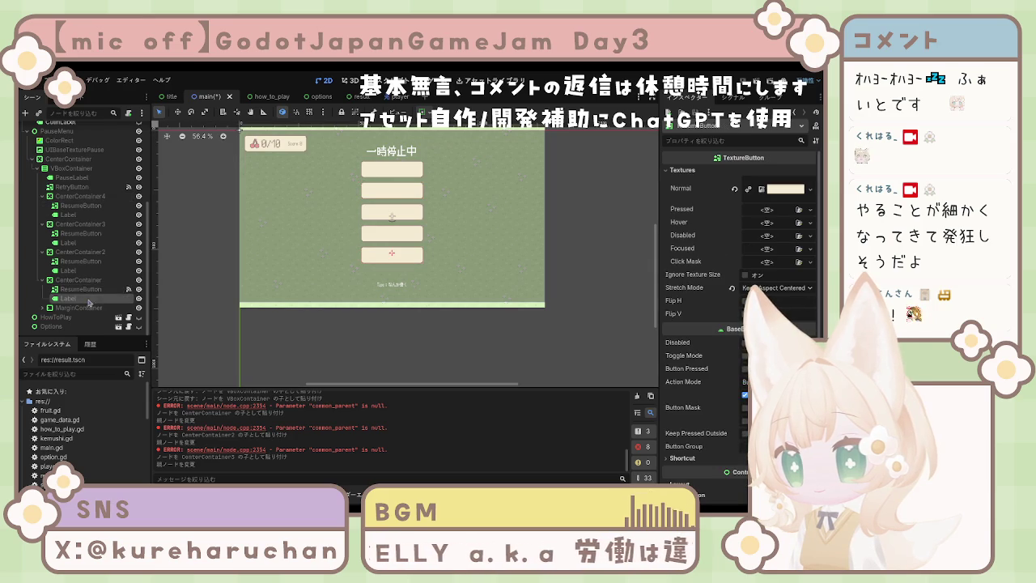
{"action": "left_click", "coordinate": [68, 298]}
{"action": "left_click", "coordinate": [79, 279]}
{"action": "left_click", "coordinate": [84, 270]}
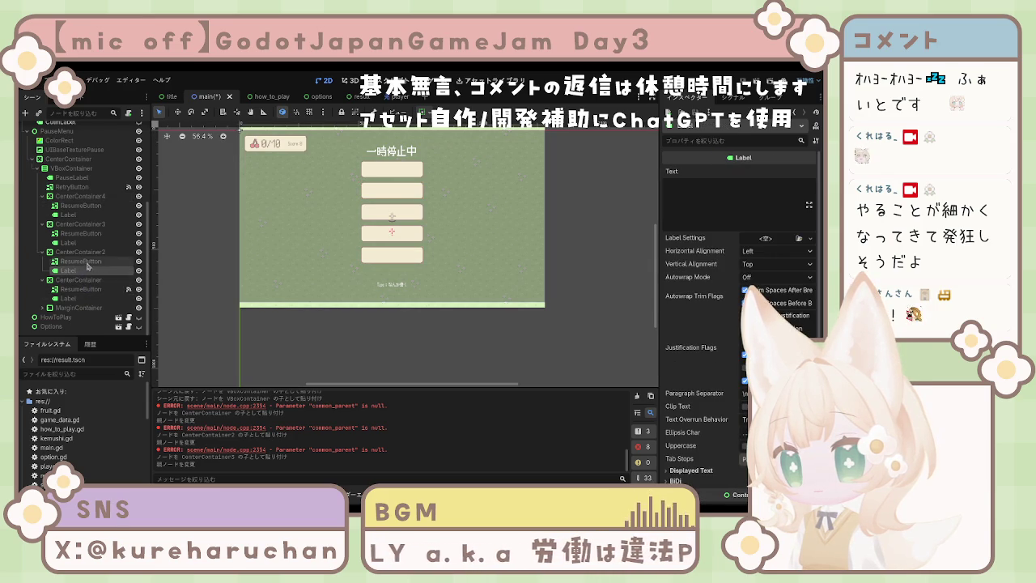
{"action": "scroll", "coordinate": [84, 276], "scroll_direction": "up", "scroll_amount": 5}
{"action": "left_click", "coordinate": [86, 299]}
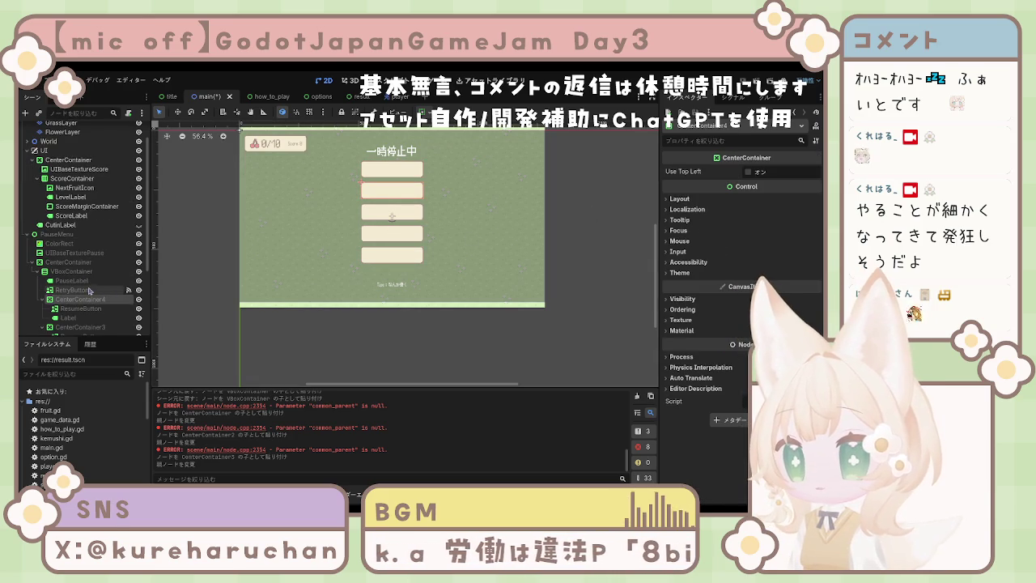
{"action": "scroll", "coordinate": [97, 284], "scroll_direction": "down", "scroll_amount": 5}
{"action": "left_click", "coordinate": [86, 281]}
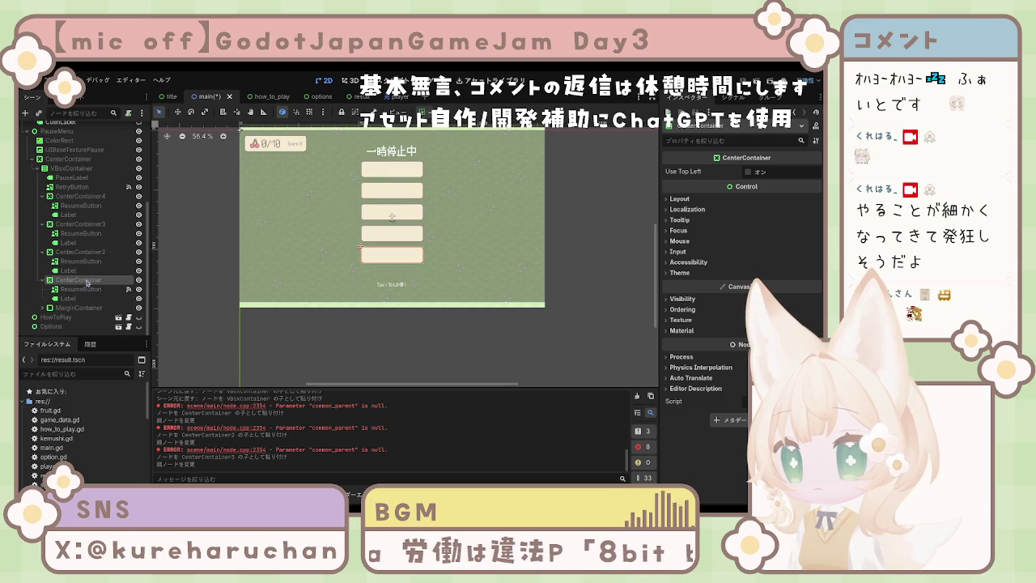
{"action": "left_click", "coordinate": [88, 252]}
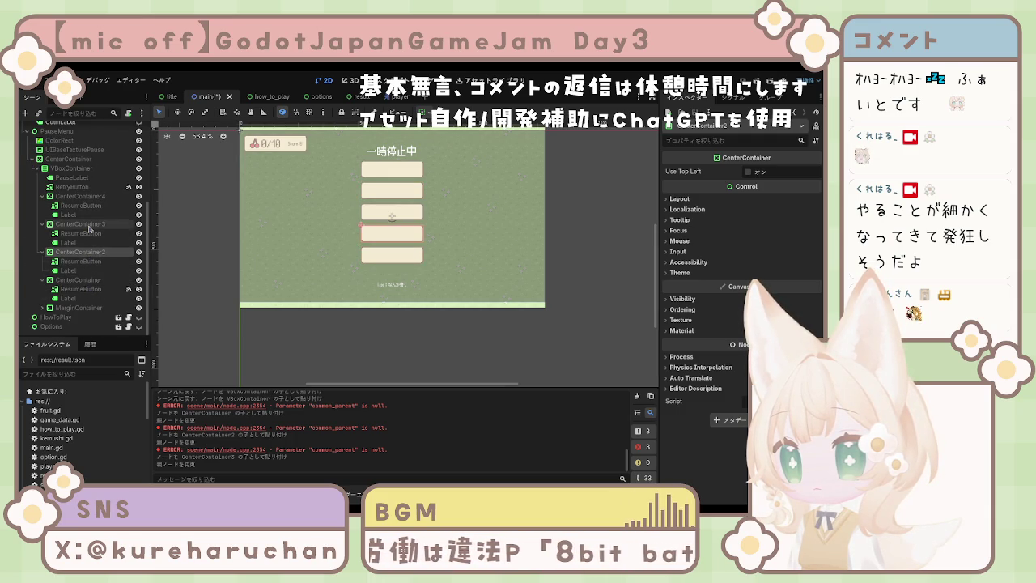
{"action": "left_click", "coordinate": [89, 225]}
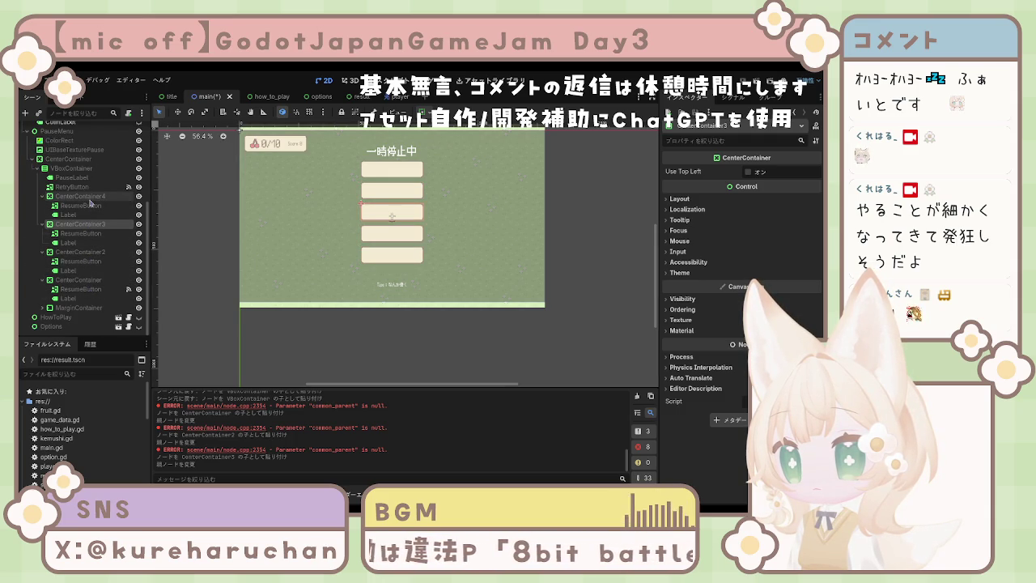
{"action": "left_click", "coordinate": [89, 196]}
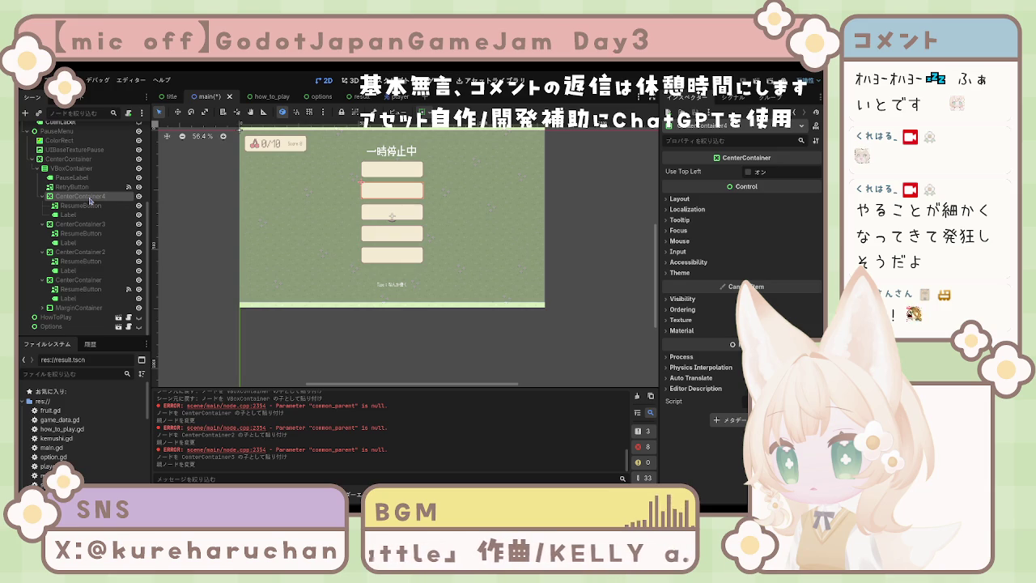
Delete RetryButton, duplicate CenterContainer4, and place CenterContainer5 directly below PauseLabel.
{"action": "left_click", "coordinate": [73, 187]}
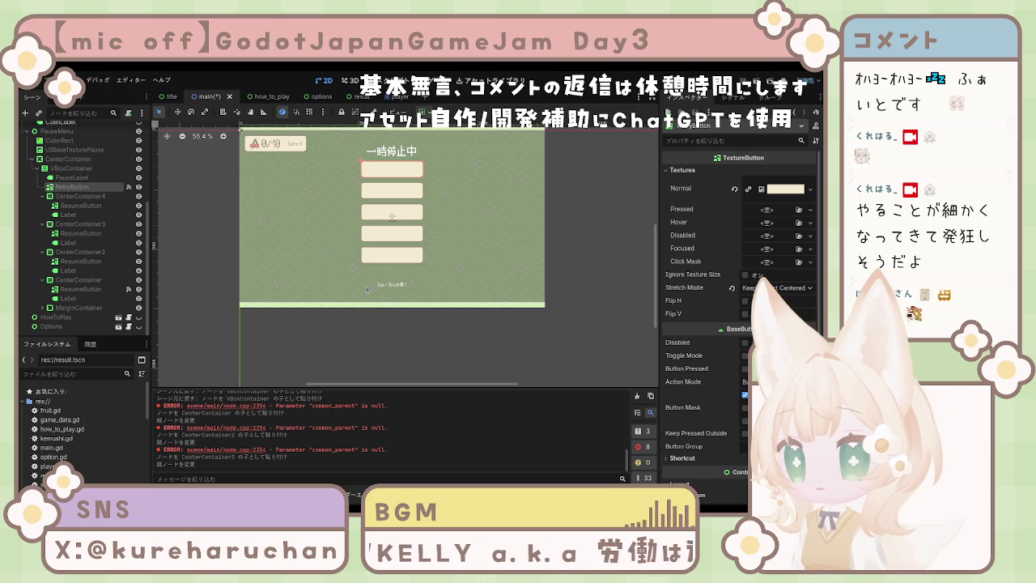
{"action": "key", "text": "Delete"}
{"action": "left_click", "coordinate": [81, 196]}
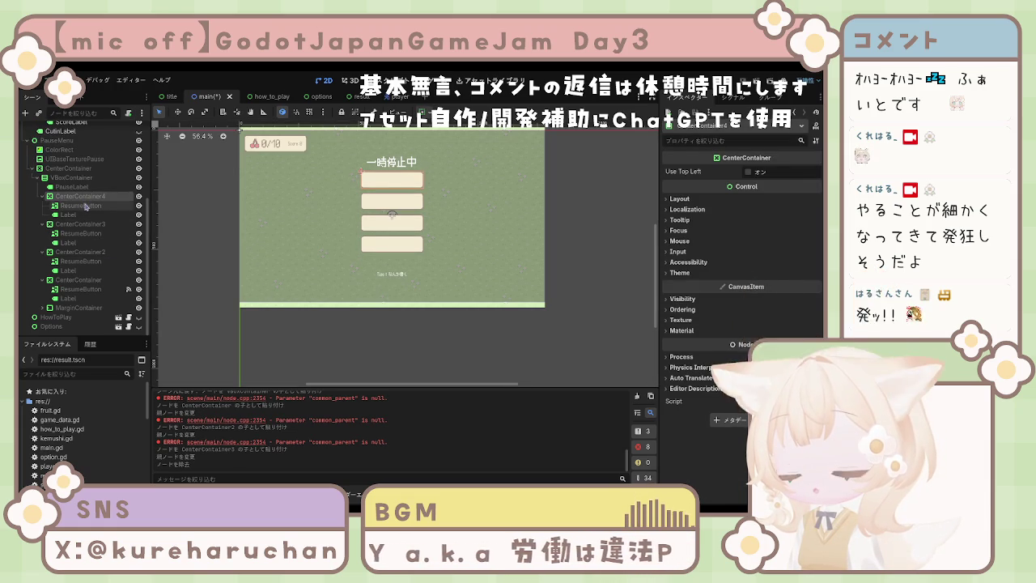
{"action": "key", "text": "ctrl+d"}
{"action": "left_click_drag", "start_coordinate": [84, 225], "coordinate": [82, 196]}
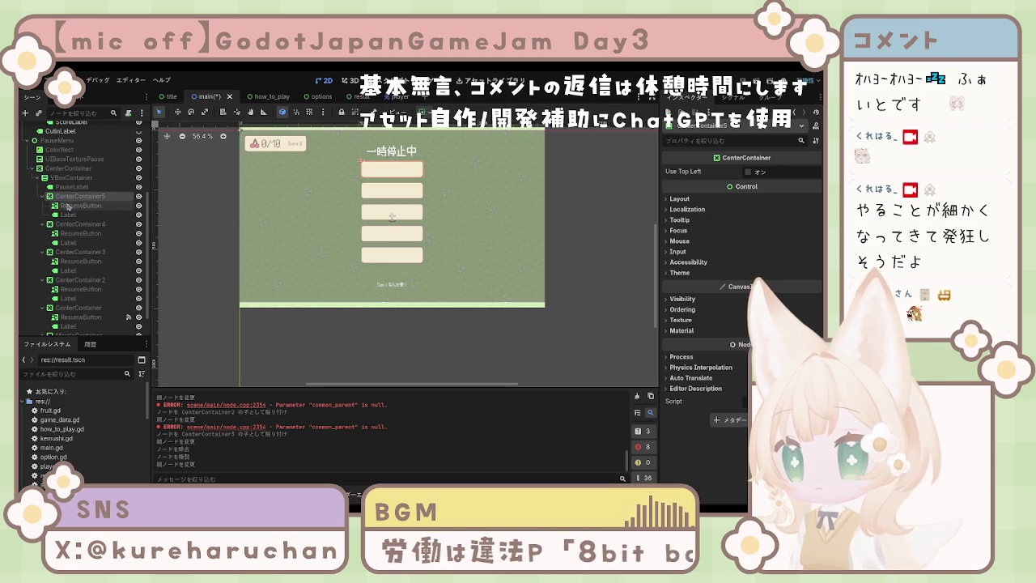
Rename CenterContainer5 to ResumeButtonContainer.
{"action": "scroll", "coordinate": [104, 258], "scroll_direction": "down", "scroll_amount": 1}
{"action": "scroll", "coordinate": [105, 260], "scroll_direction": "up", "scroll_amount": 1}
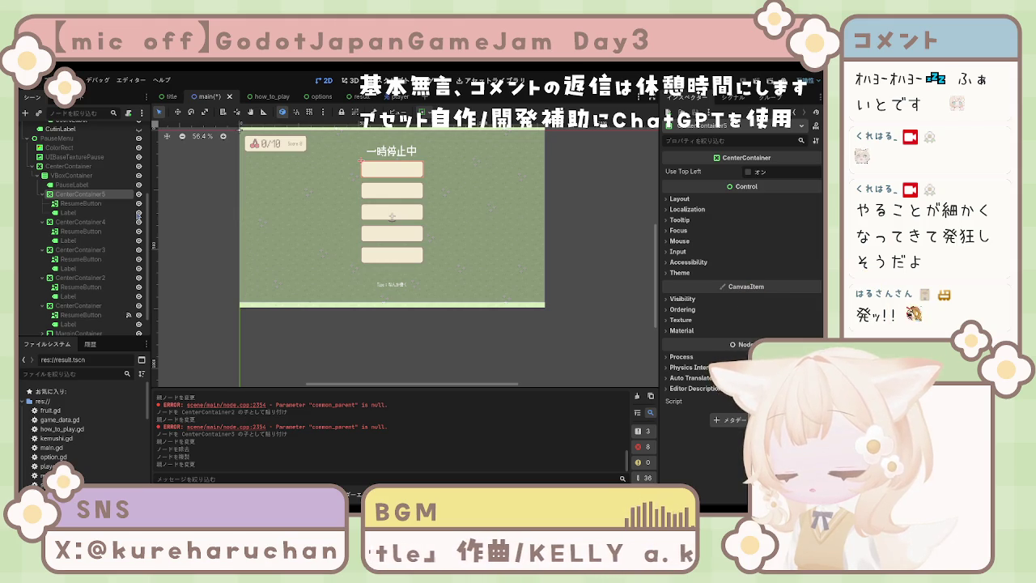
{"action": "type", "text": "ResumeButtonContainer"}
{"action": "key", "text": "Return"}
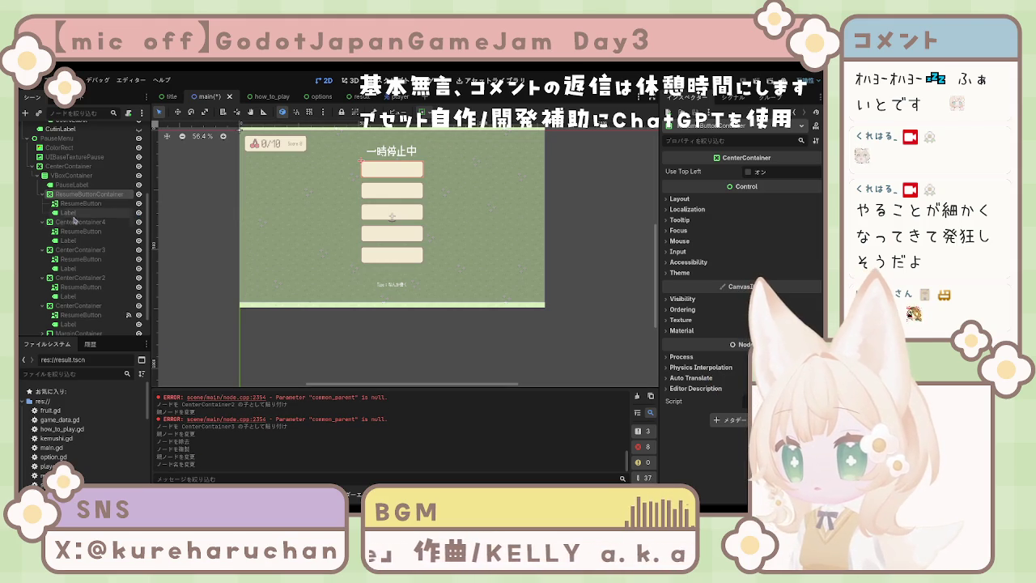
Rename the Label inside ResumeButtonContainer to ResumeLabel.
{"action": "left_click", "coordinate": [75, 214]}
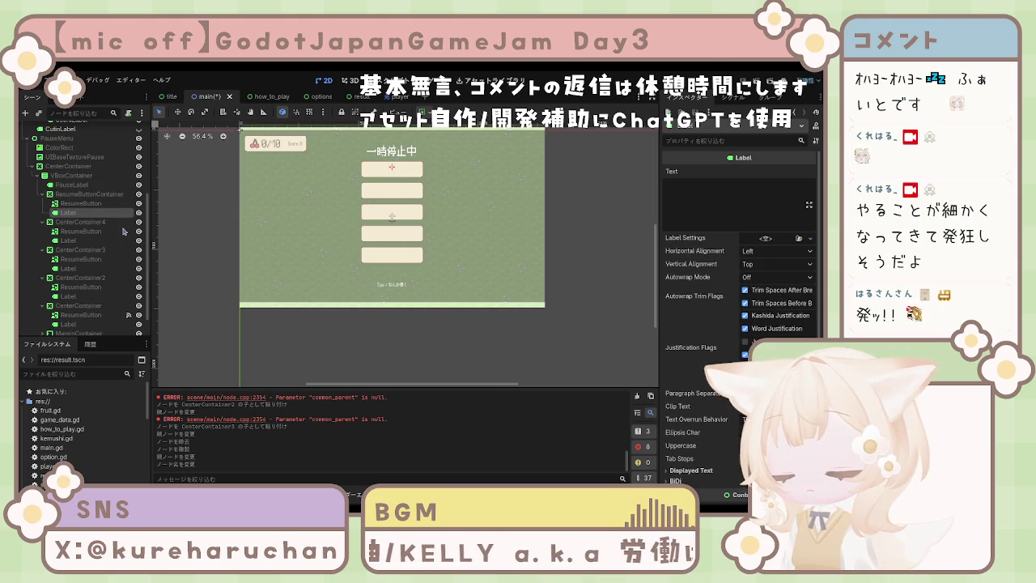
{"action": "key", "text": "F2"}
{"action": "type", "text": "ResumeLabel"}
{"action": "key", "text": "Return"}
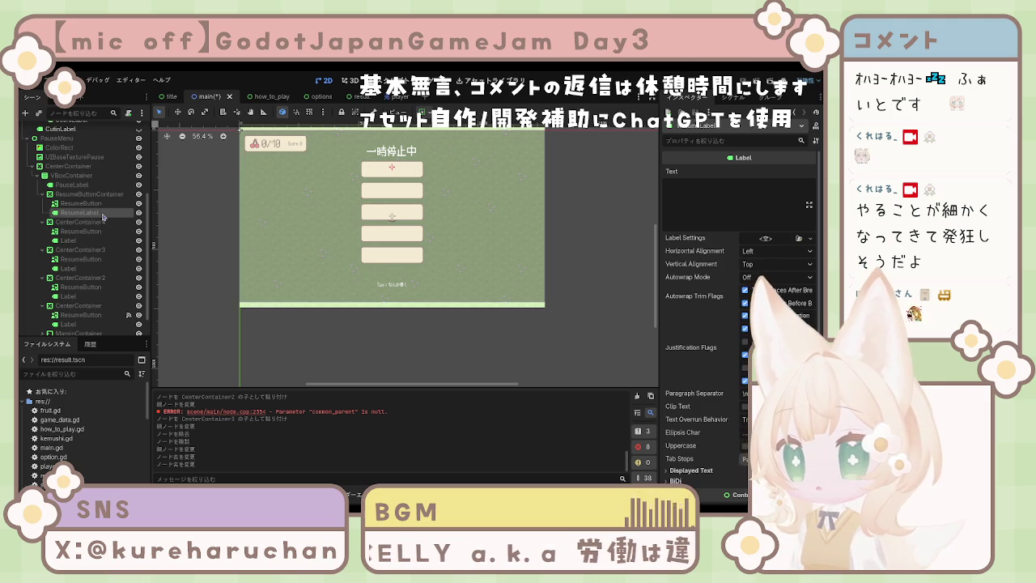
Set ResumeLabel's text to ゲームに戻る and begin editing CenterContainer4's label text.
{"action": "left_click", "coordinate": [698, 192]}
{"action": "type", "text": "げーむにもどる"}
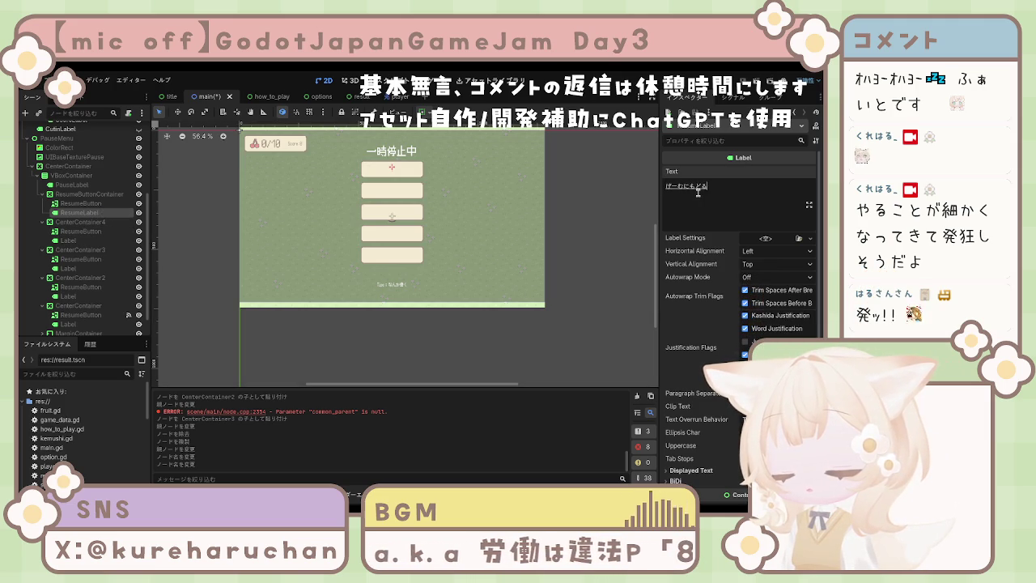
{"action": "key", "text": "space"}
{"action": "key", "text": "Return"}
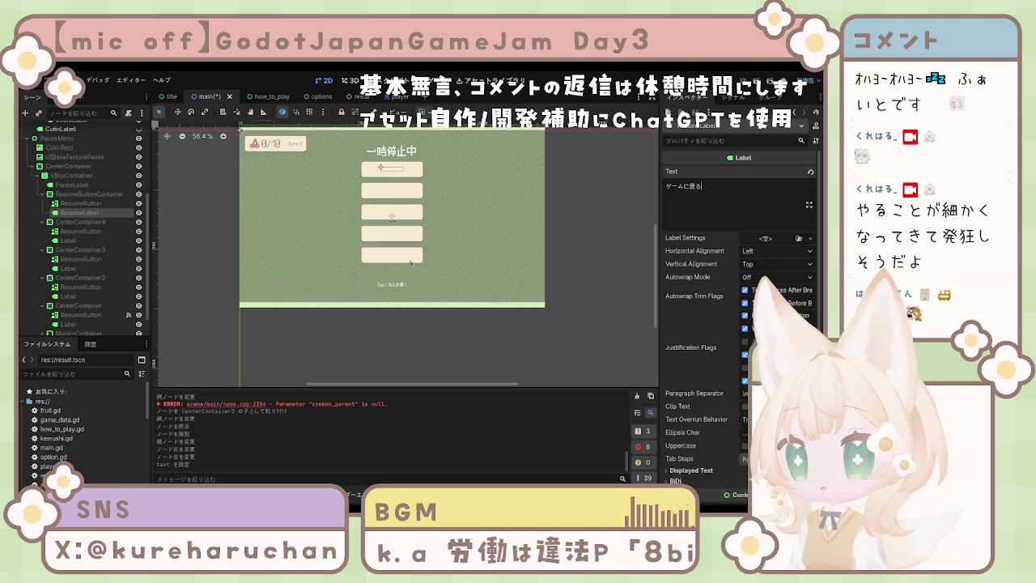
{"action": "left_click", "coordinate": [68, 240]}
{"action": "left_click", "coordinate": [714, 200]}
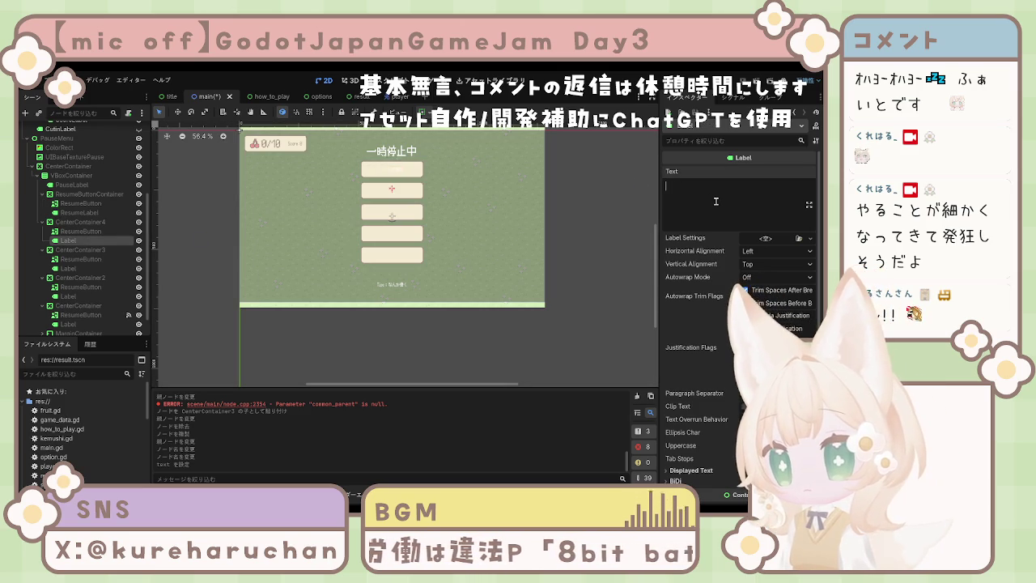
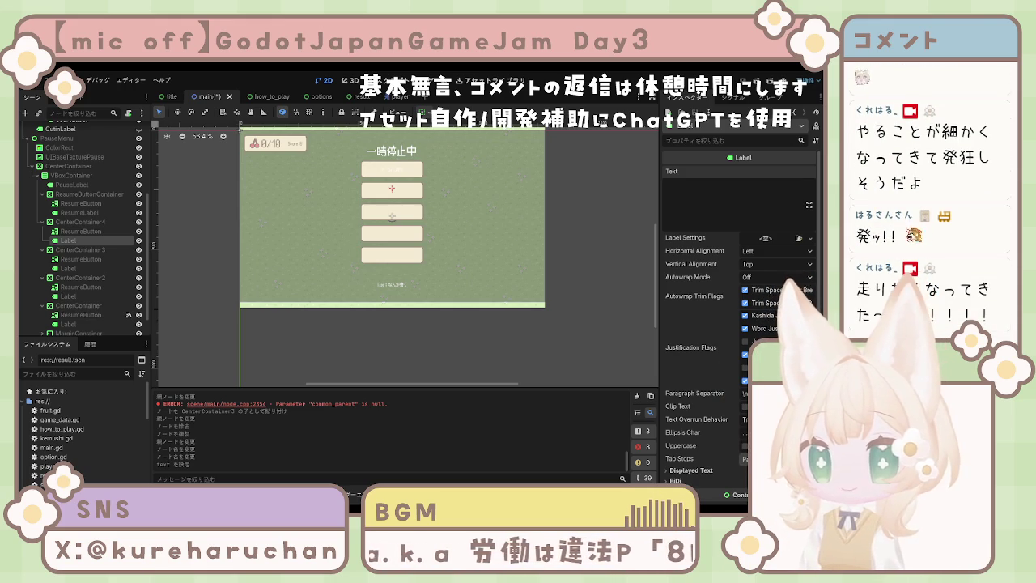
Select the fourth container, now RetryButtonContainer, and rename its button to RetryButton.
{"action": "left_click", "coordinate": [380, 330]}
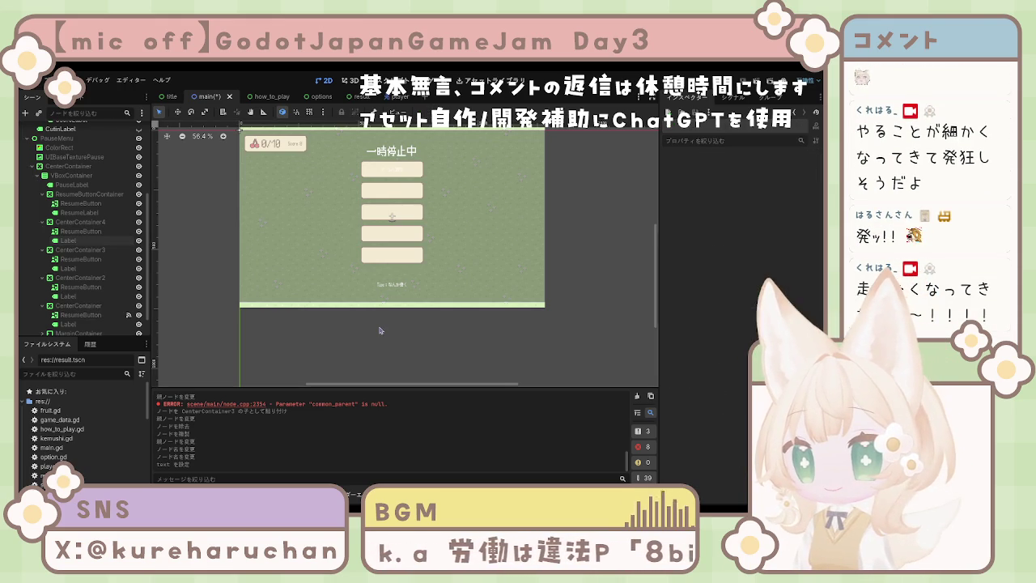
{"action": "left_click", "coordinate": [81, 221]}
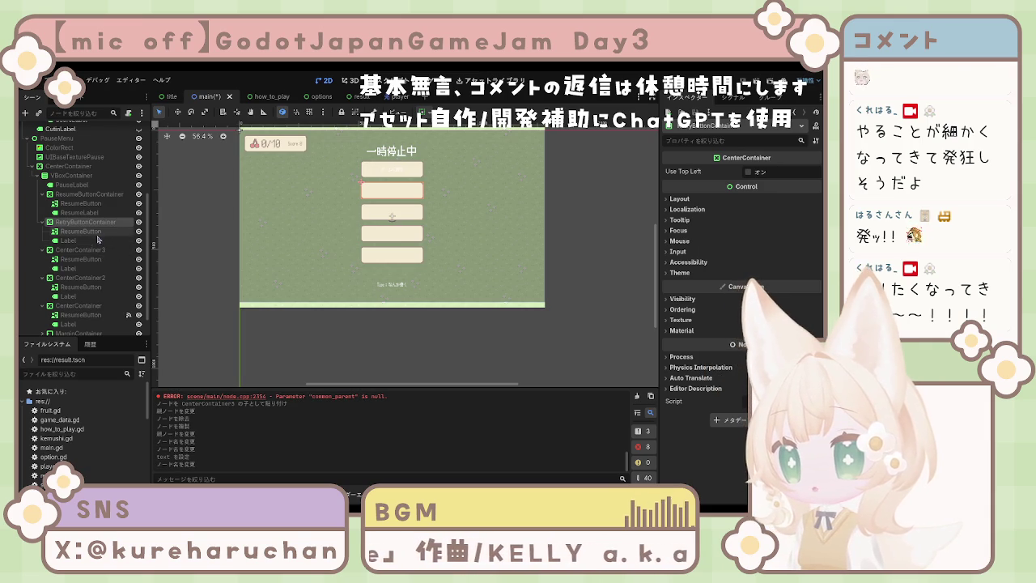
{"action": "left_click", "coordinate": [96, 232]}
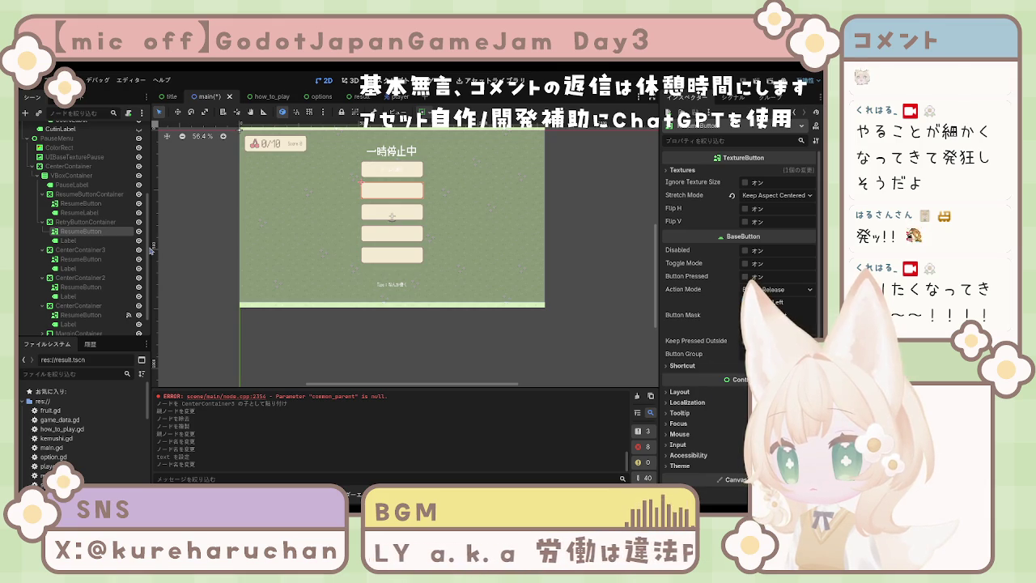
{"action": "type", "text": "RetryButton"}
{"action": "key", "text": "Return"}
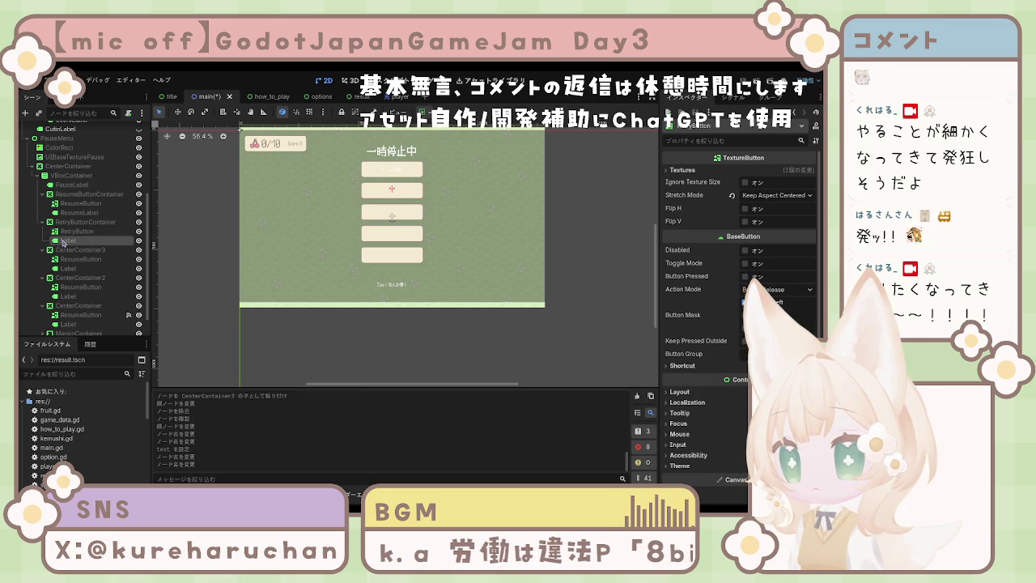
Rename the Label under RetryButtonContainer to RetryLabel.
{"action": "left_click", "coordinate": [65, 240]}
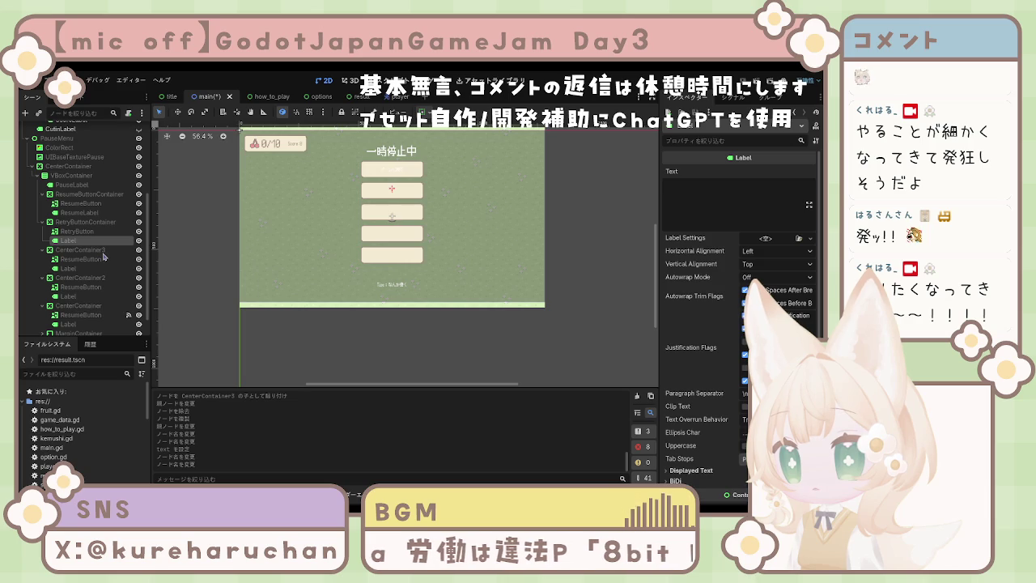
{"action": "double_click", "coordinate": [68, 241]}
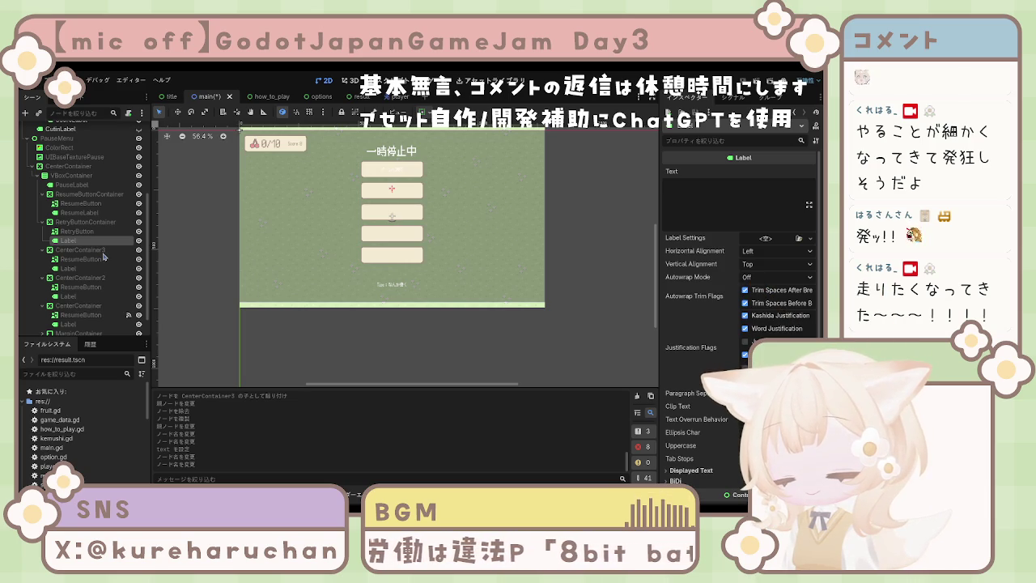
{"action": "type", "text": "RetryLabel"}
{"action": "key", "text": "Return"}
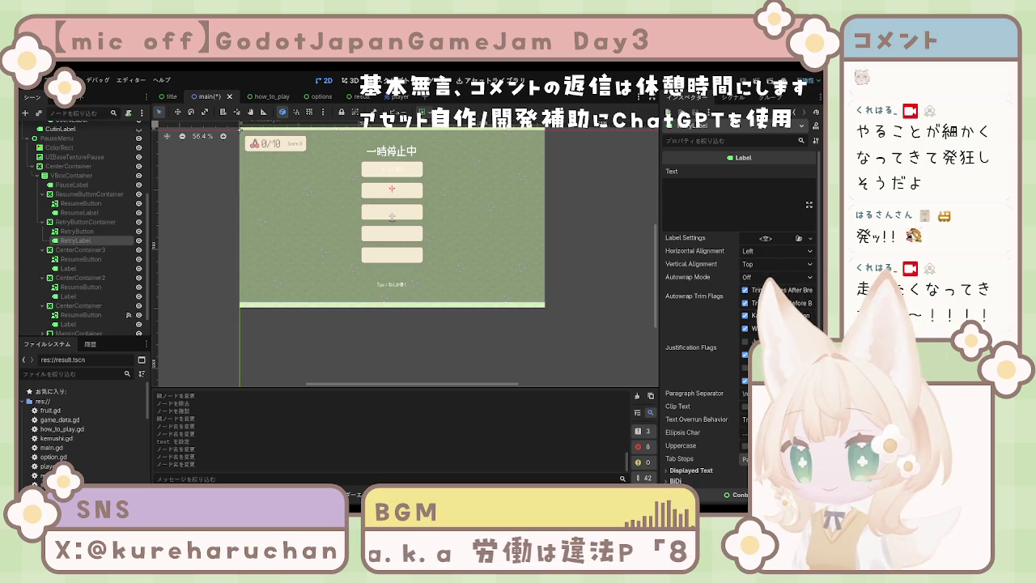
{"action": "left_click", "coordinate": [77, 231]}
Replace RetryLabel's Inspector Text, first はじめから, with やりなおす.
{"action": "left_click", "coordinate": [75, 240]}
{"action": "left_click", "coordinate": [713, 203]}
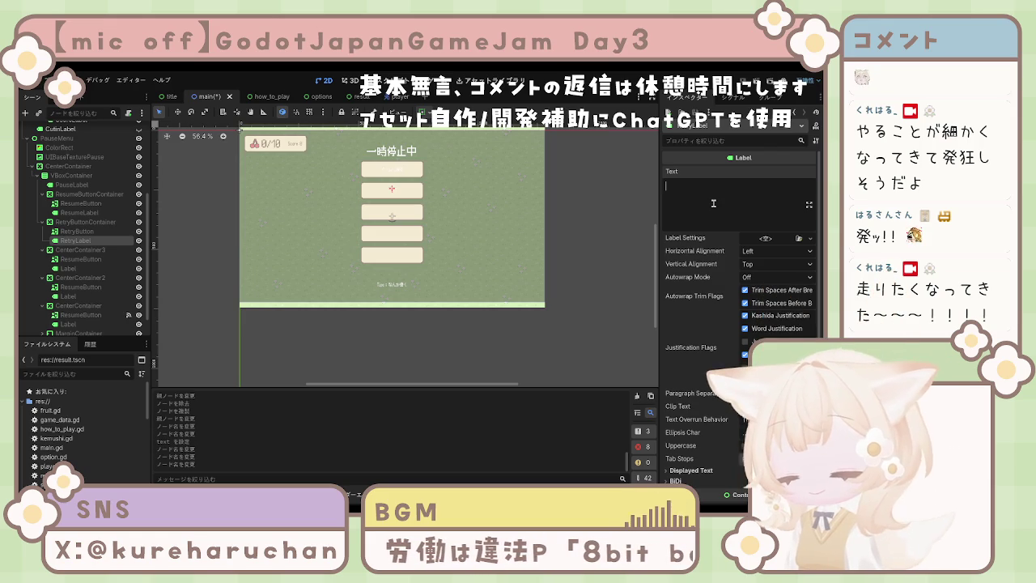
{"action": "type", "text": "は"}
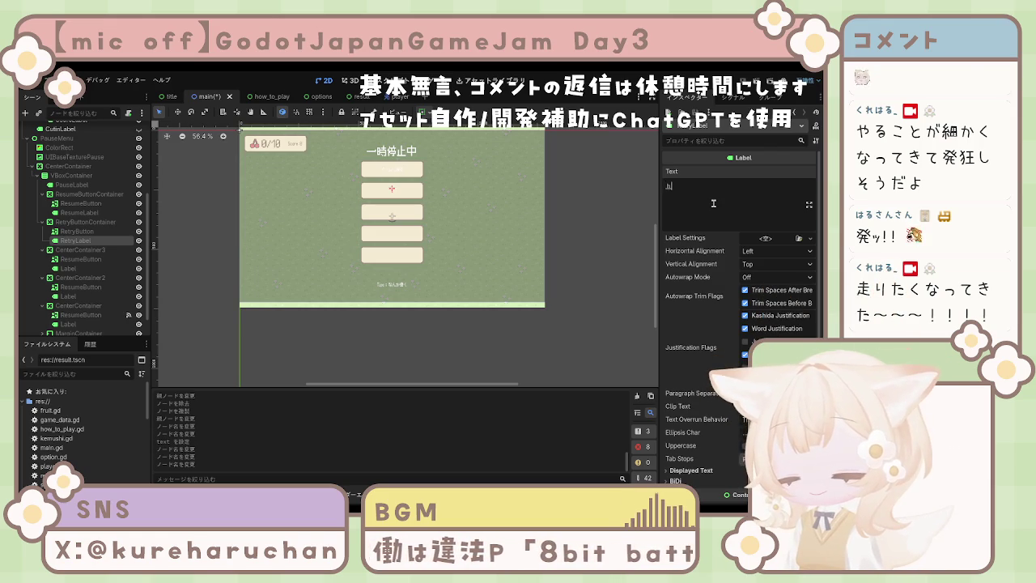
{"action": "type", "text": "じめから"}
{"action": "key", "text": "Return"}
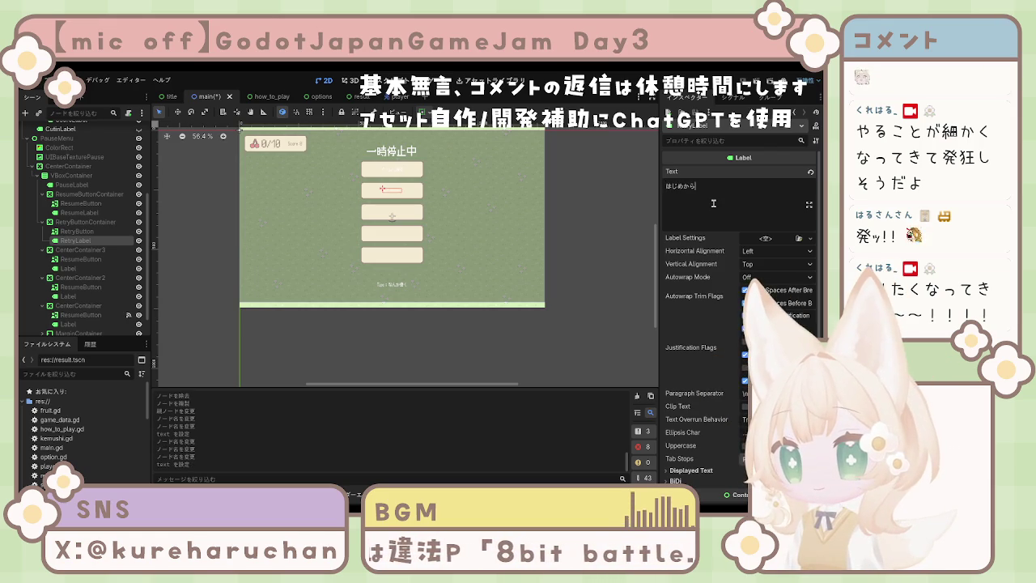
{"action": "key", "text": "BackSpace"}
{"action": "key", "text": "BackSpace"}
{"action": "key", "text": "BackSpace"}
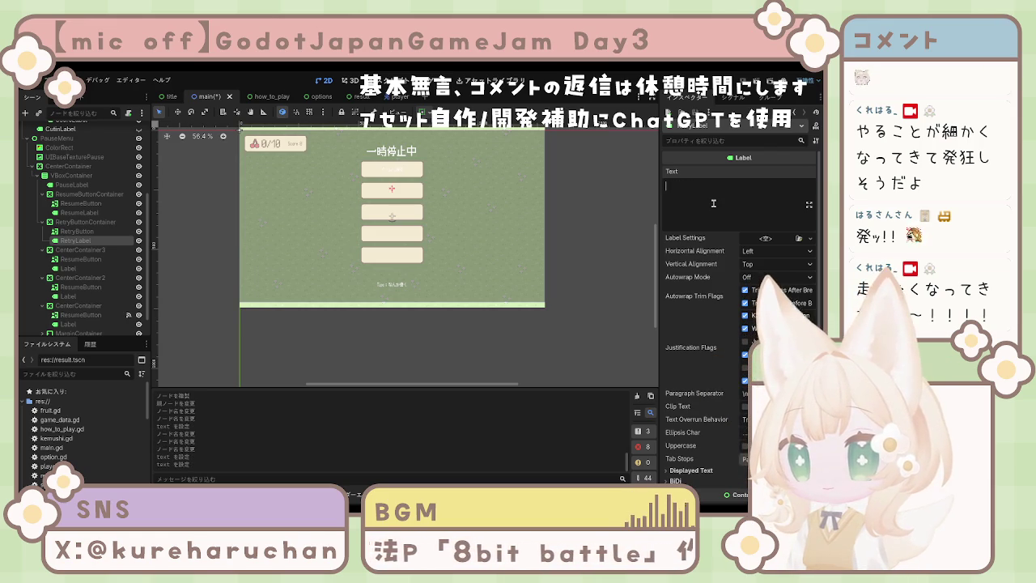
{"action": "type", "text": "やr"}
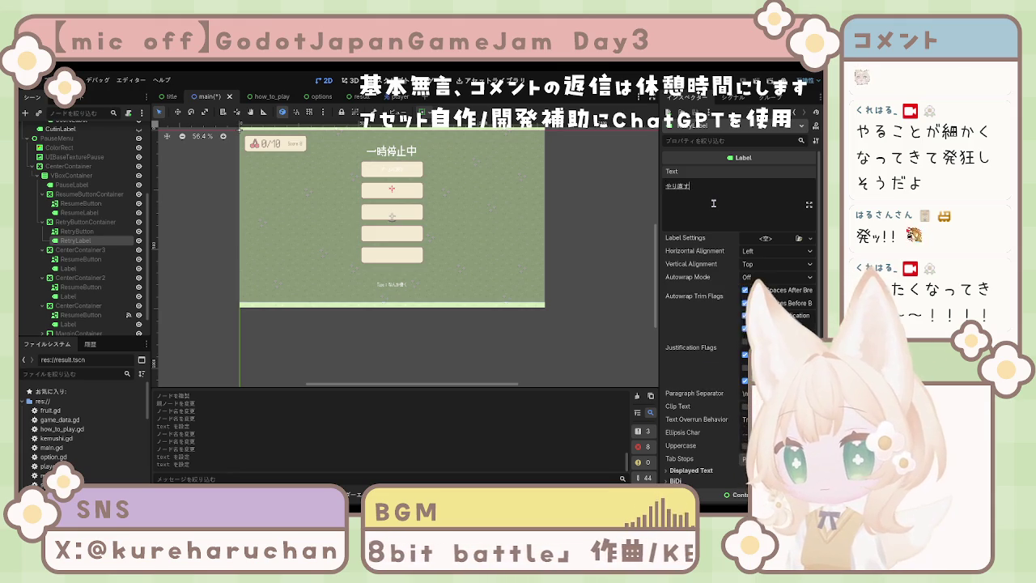
{"action": "key", "text": "BackSpace"}
{"action": "key", "text": "BackSpace"}
{"action": "key", "text": "BackSpace"}
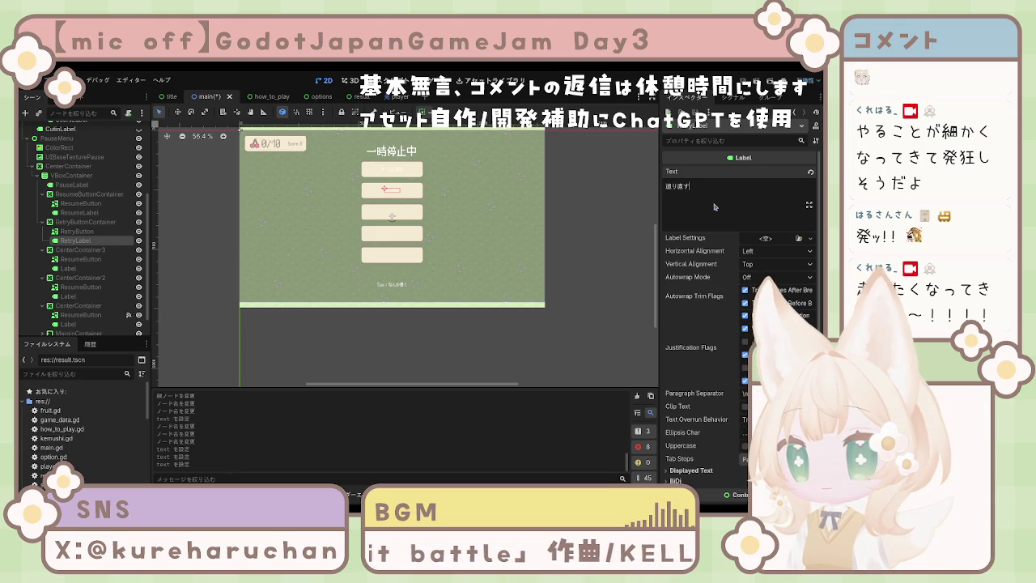
{"action": "type", "text": "やりなおす"}
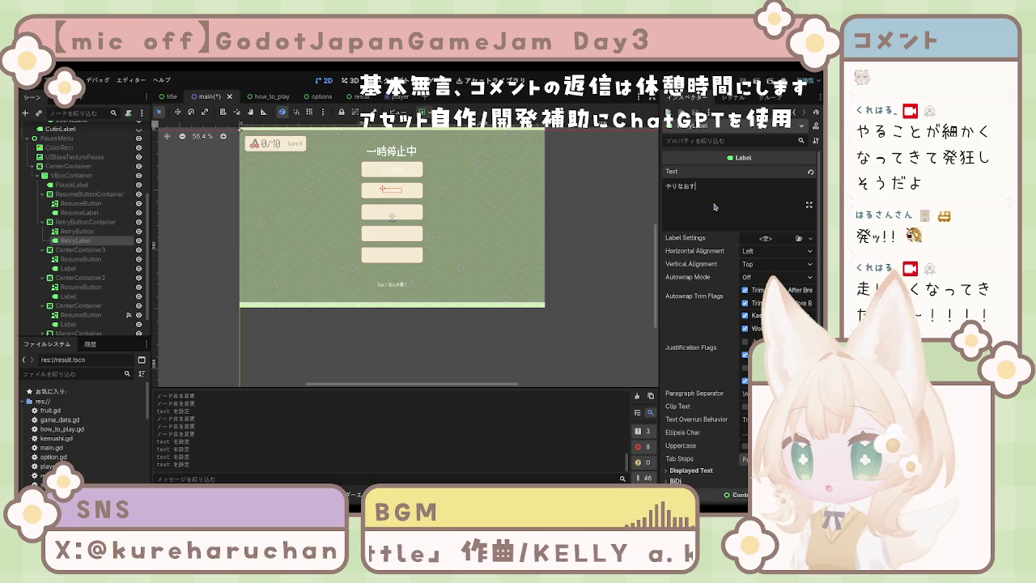
{"action": "left_click", "coordinate": [81, 251]}
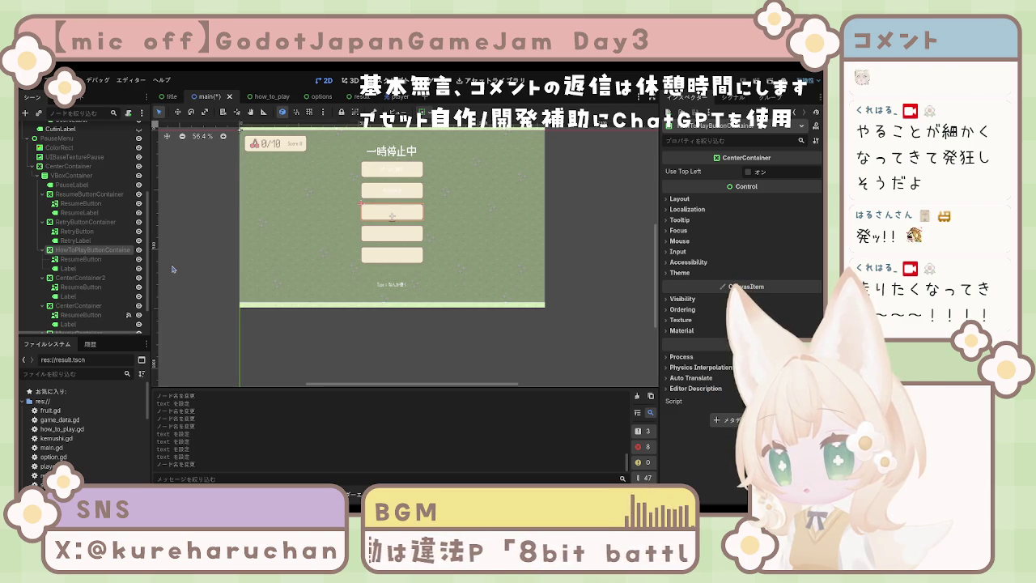
Rename CenterContainer3 and its children to HowToPlayButtonContainer, HowToPlayButton and HowToPlayLabel.
{"action": "type", "text": "HowToPlayButtonContainer"}
{"action": "key", "text": "Return"}
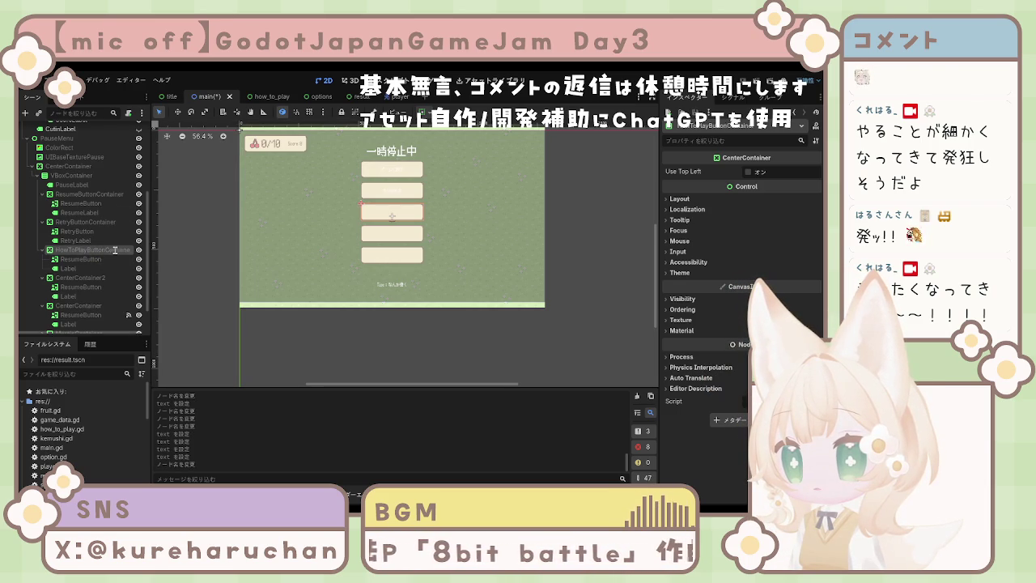
{"action": "left_click", "coordinate": [91, 260]}
{"action": "type", "text": "HowToPlayButton"}
{"action": "left_click", "coordinate": [81, 268]}
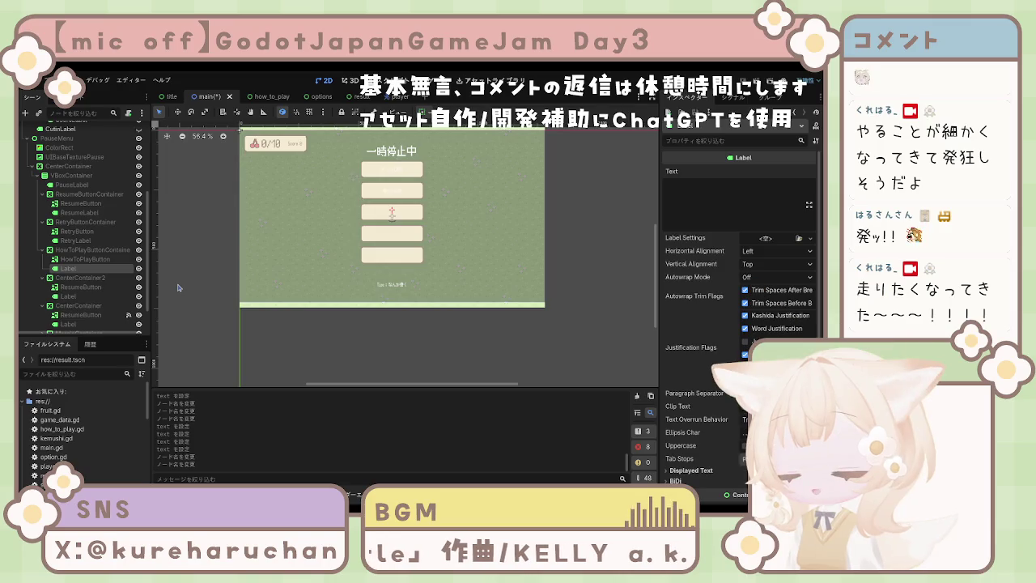
{"action": "key", "text": "F2"}
{"action": "type", "text": "HowToPlayLabel"}
{"action": "key", "text": "Return"}
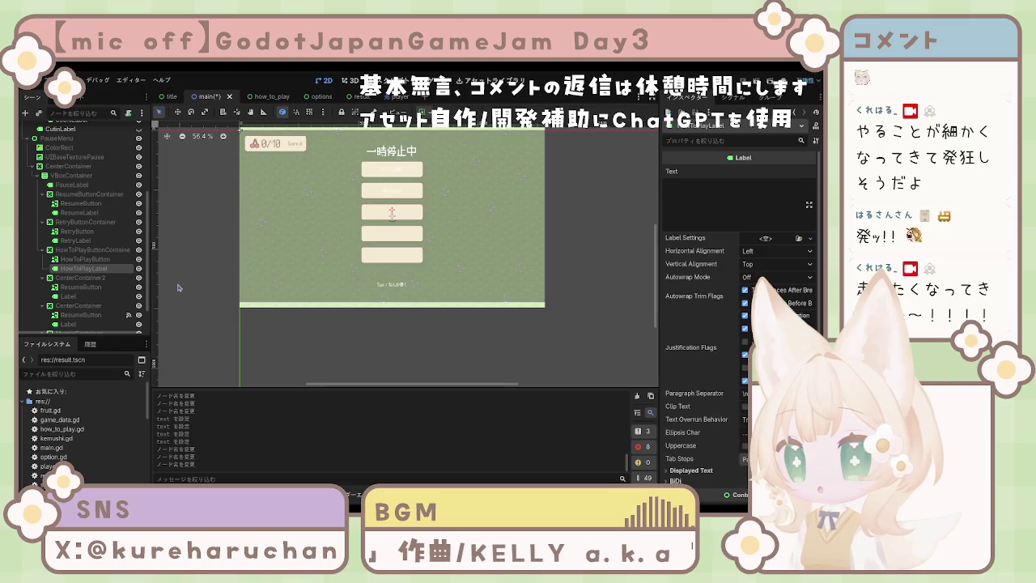
Set HowToPlayLabel's text to 遊び方.
{"action": "key", "text": "Up"}
{"action": "key", "text": "Up"}
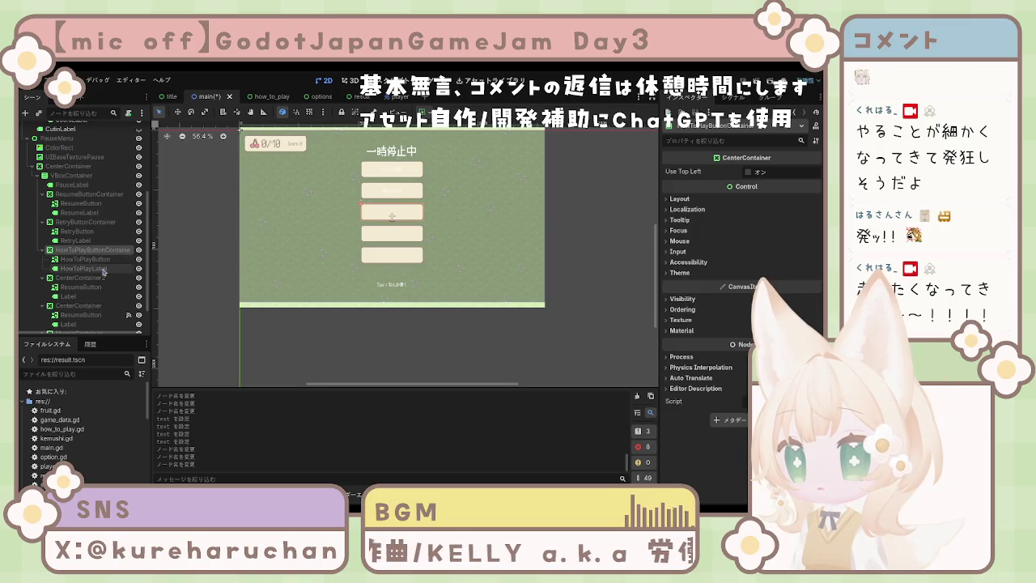
{"action": "key", "text": "Down"}
{"action": "key", "text": "Down"}
{"action": "left_click", "coordinate": [677, 194]}
{"action": "type", "text": "あ"}
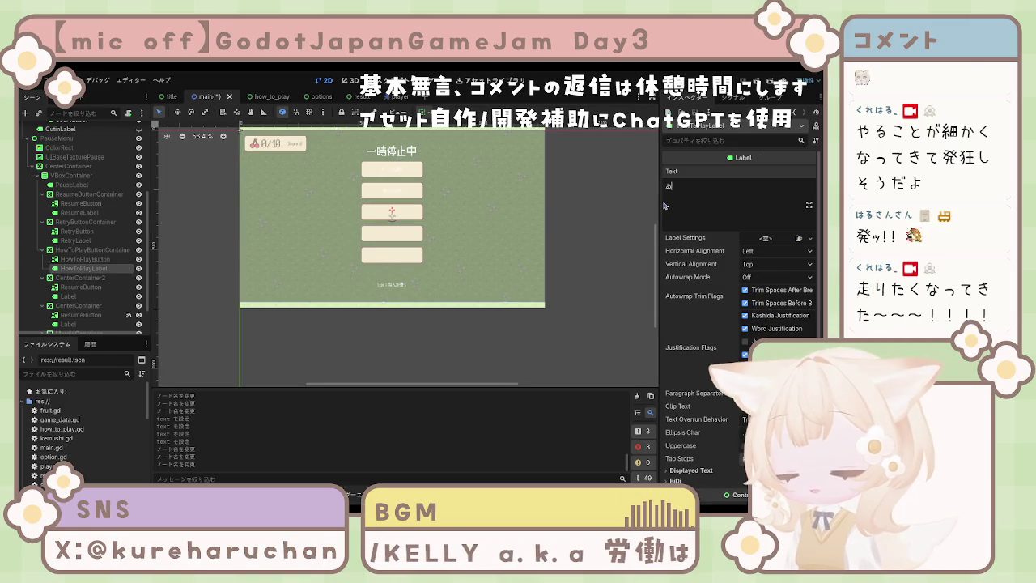
{"action": "type", "text": "そびかた"}
{"action": "key", "text": "space"}
{"action": "key", "text": "Return"}
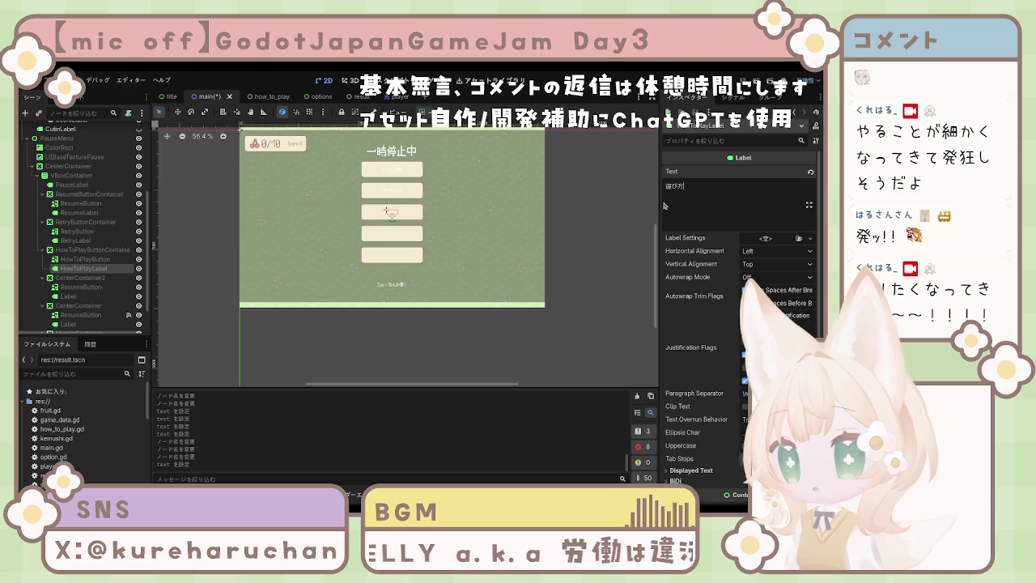
{"action": "left_click", "coordinate": [101, 278]}
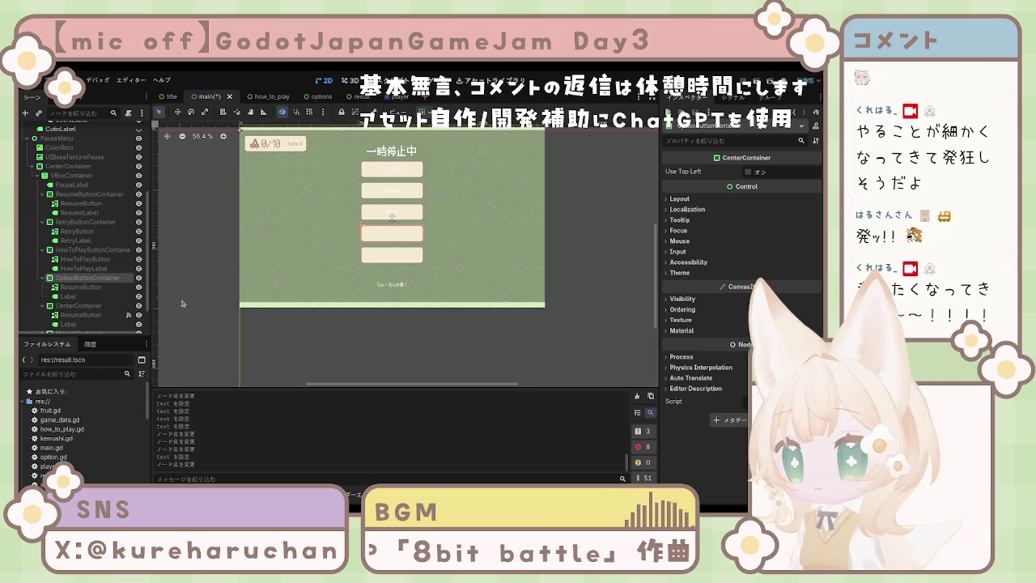
Rename OptionButtonContainer's children to OptionButton and OptionLabel.
{"action": "left_click", "coordinate": [102, 289]}
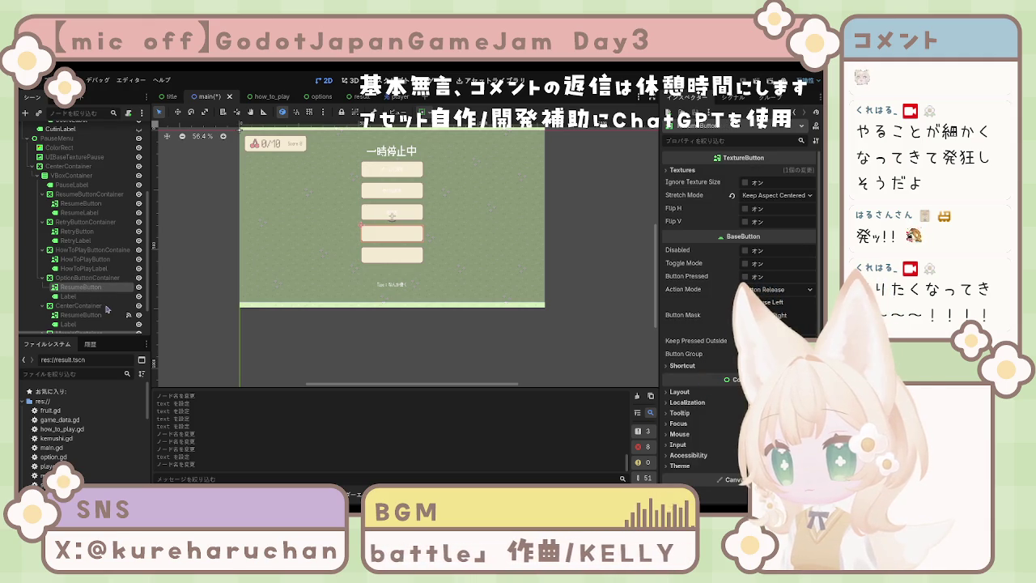
{"action": "left_click", "coordinate": [61, 297]}
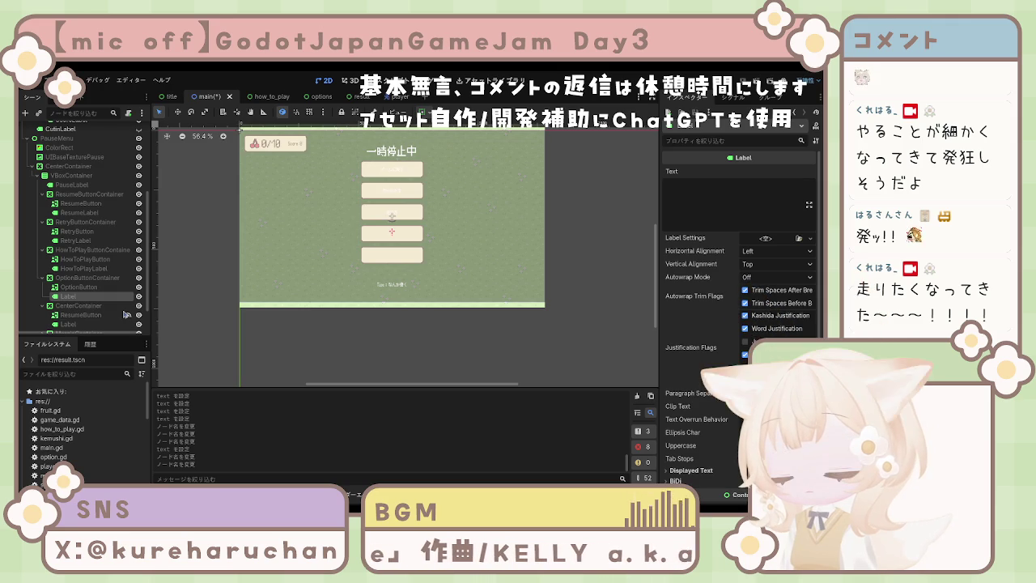
{"action": "type", "text": "Option"}
{"action": "double_click", "coordinate": [104, 295]}
{"action": "type", "text": "OptionLabel"}
{"action": "key", "text": "Return"}
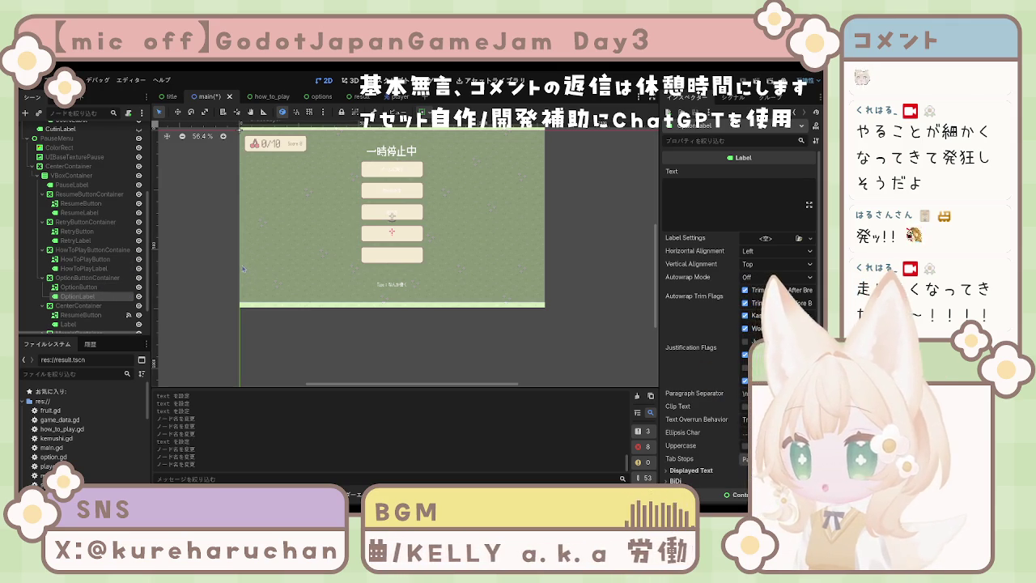
Set OptionLabel's text to 設定 after checking HowToPlayLabel's text.
{"action": "left_click", "coordinate": [240, 254]}
{"action": "left_click", "coordinate": [81, 287]}
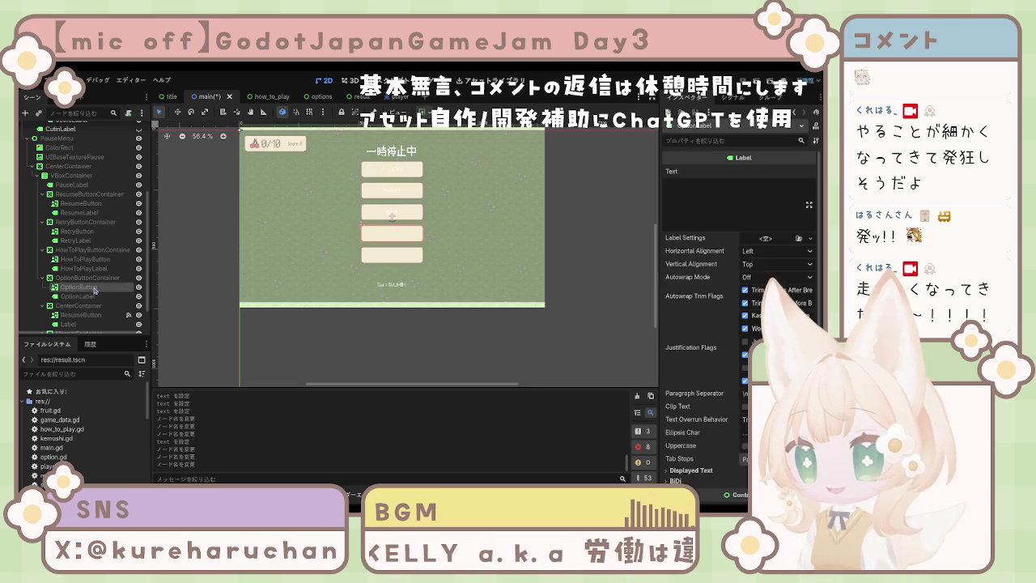
{"action": "left_click", "coordinate": [78, 296]}
{"action": "left_click", "coordinate": [78, 288]}
{"action": "left_click", "coordinate": [84, 268]}
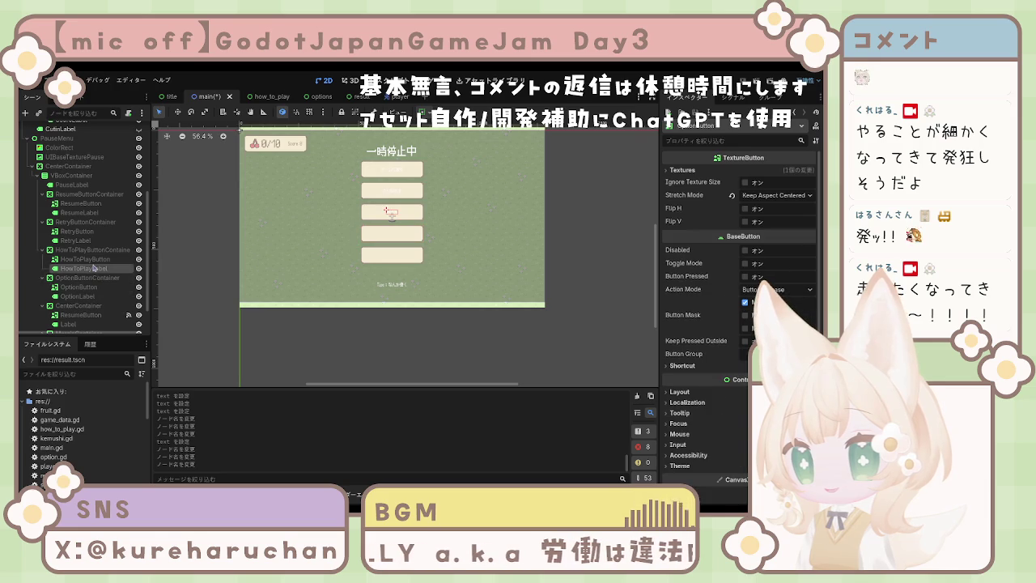
{"action": "key", "text": "Down"}
{"action": "key", "text": "Down"}
{"action": "key", "text": "Down"}
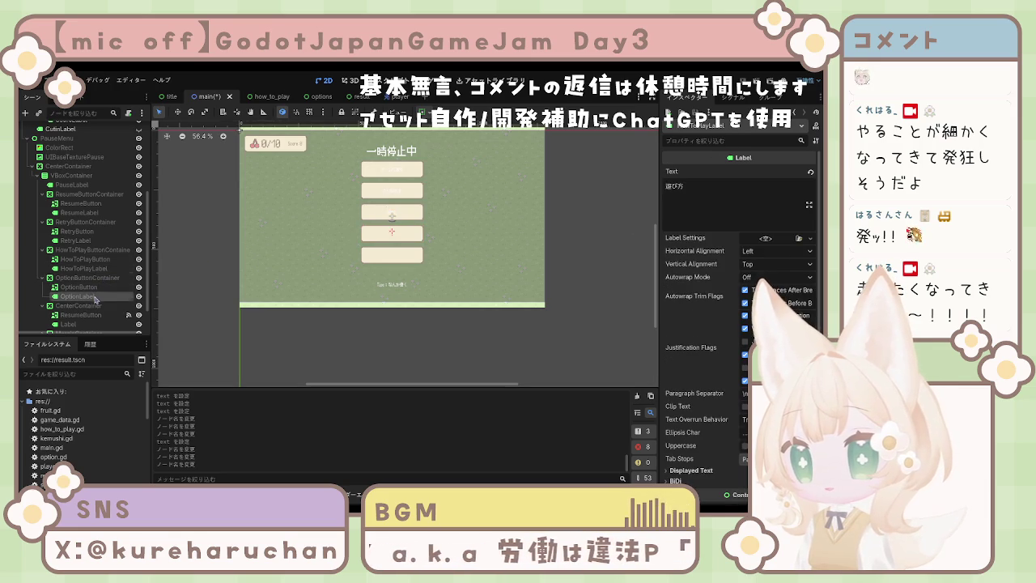
{"action": "left_click", "coordinate": [714, 201]}
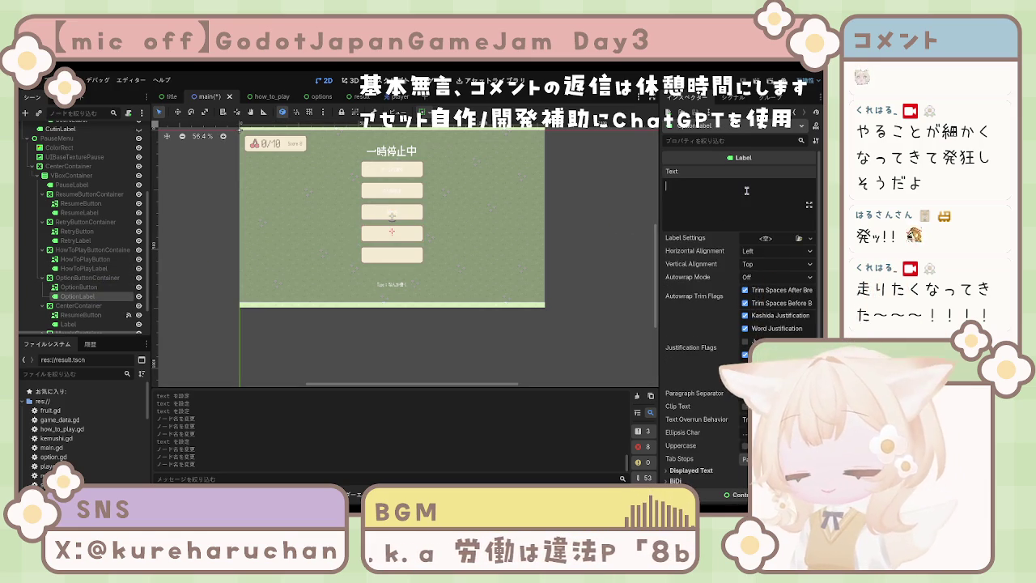
{"action": "type", "text": "せ設定"}
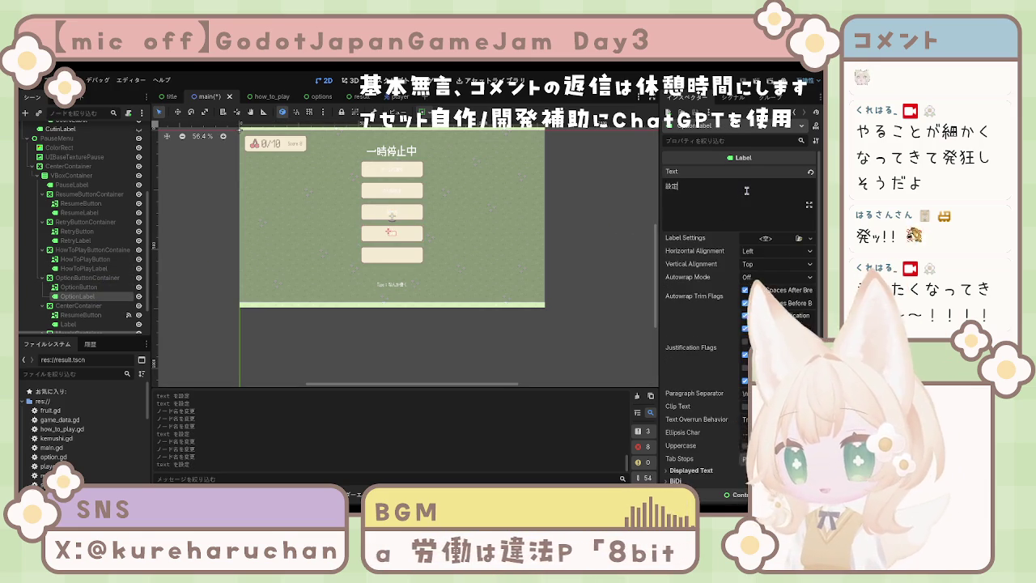
{"action": "left_click", "coordinate": [87, 306]}
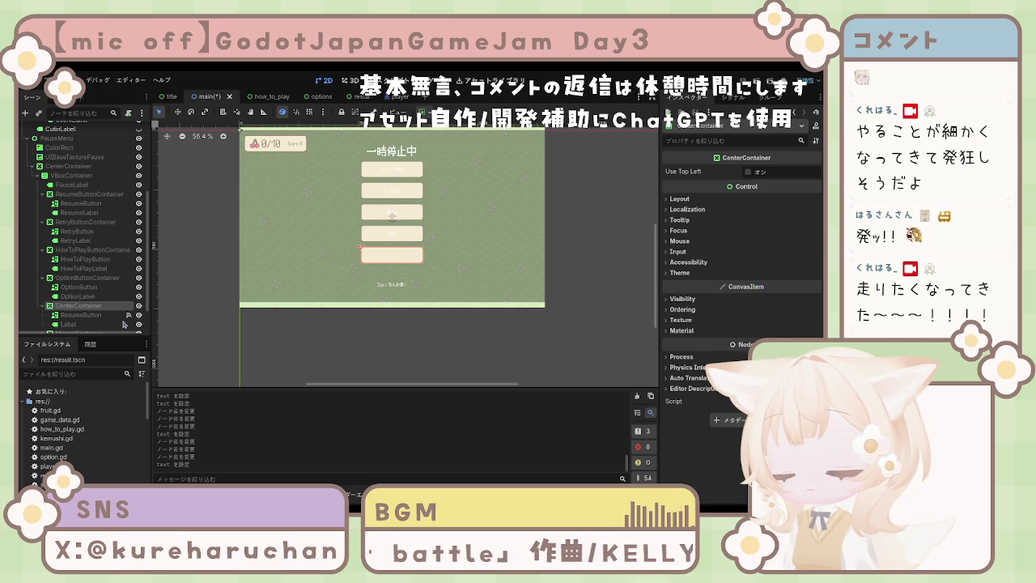
Rename the fifth group to TitleButtonContainer, with children TitleButton and TitleLabel.
{"action": "type", "text": "TitleButtonContainer"}
{"action": "key", "text": "Return"}
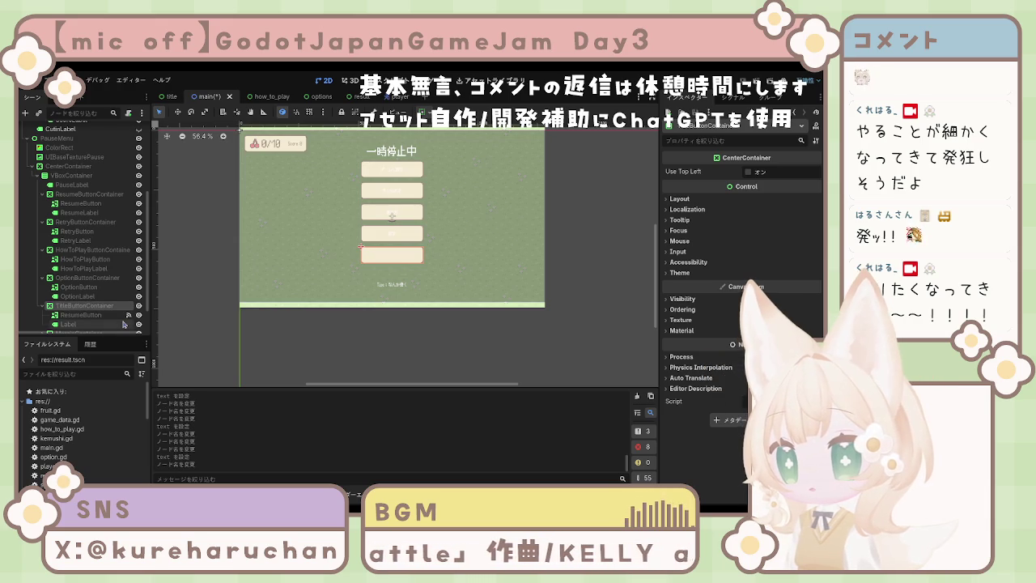
{"action": "left_click", "coordinate": [76, 315]}
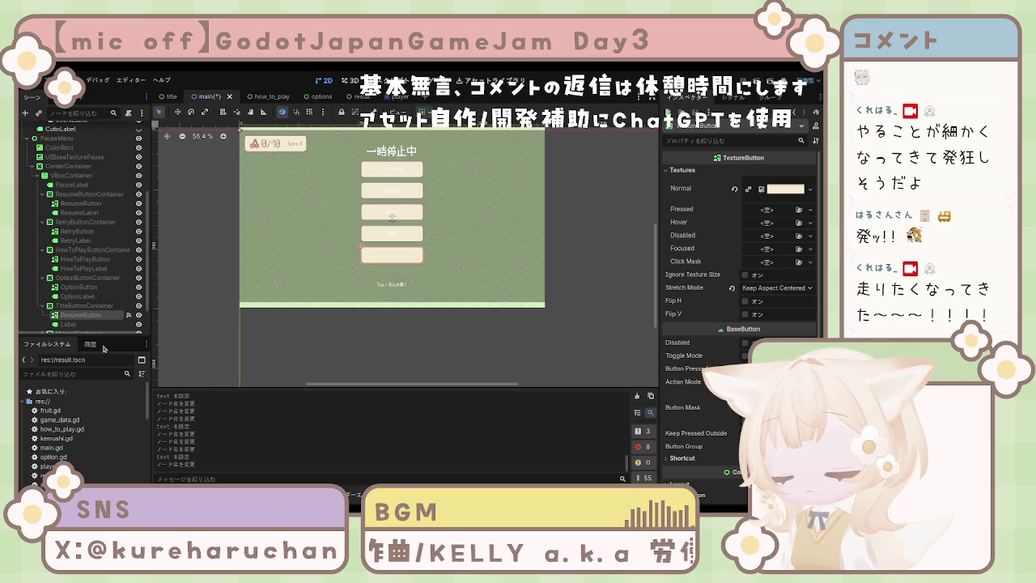
{"action": "key", "text": "Return"}
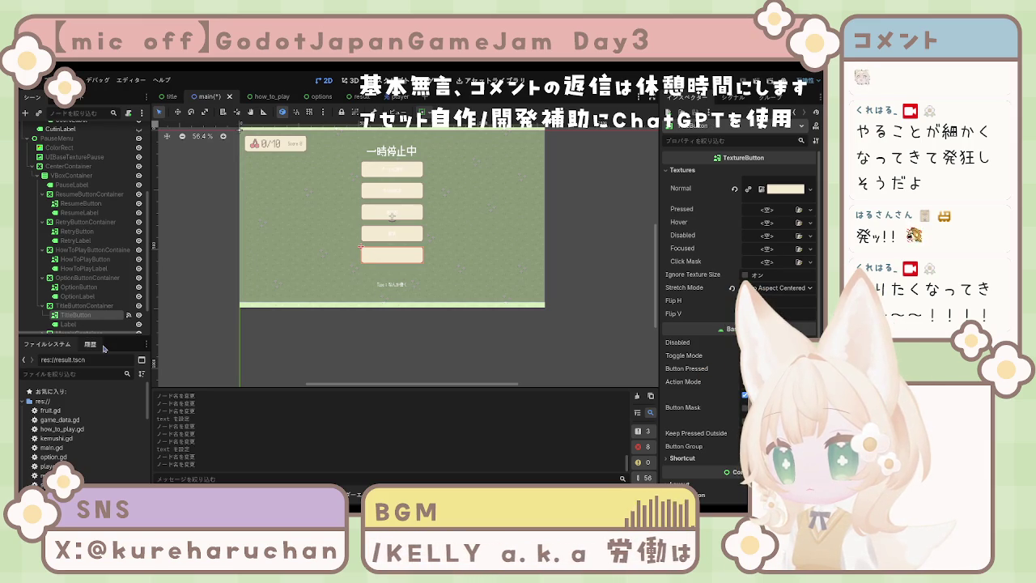
{"action": "left_click", "coordinate": [72, 325]}
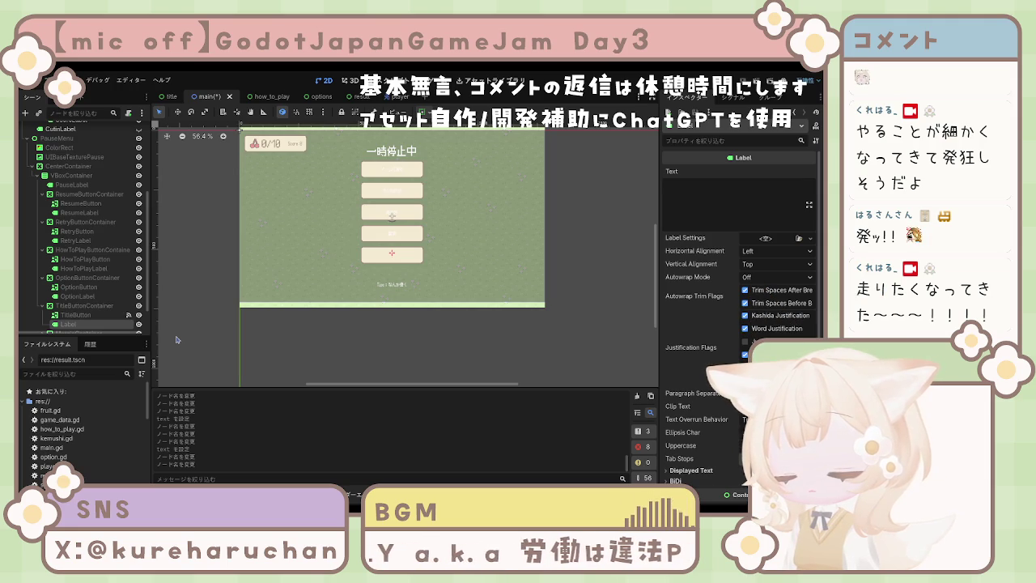
{"action": "type", "text": "TitleLabel"}
{"action": "key", "text": "Return"}
Set TitleLabel's text to タイトルに戻る and select all five button labels together.
{"action": "left_click", "coordinate": [749, 205]}
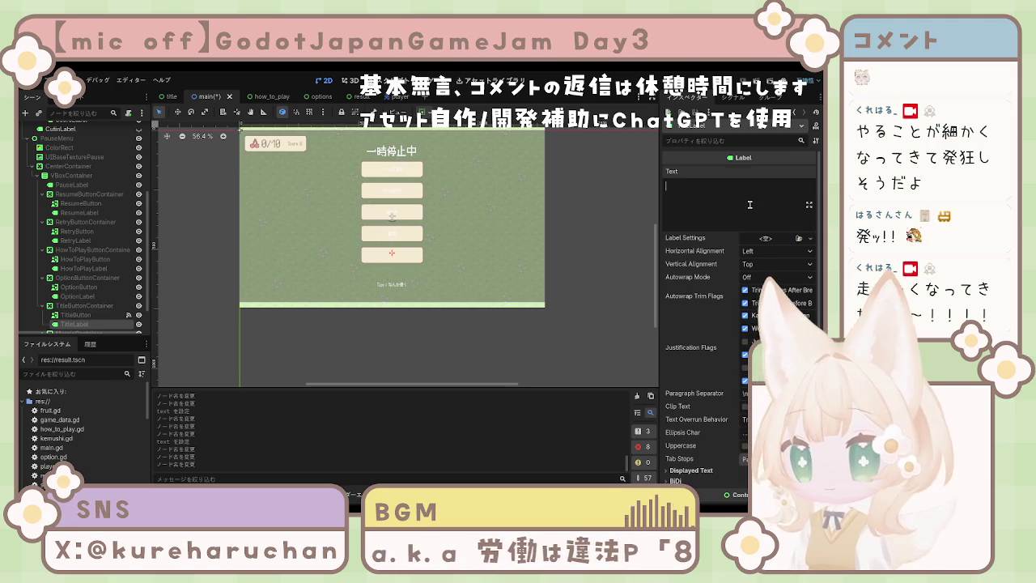
{"action": "type", "text": "たいトルに戻る"}
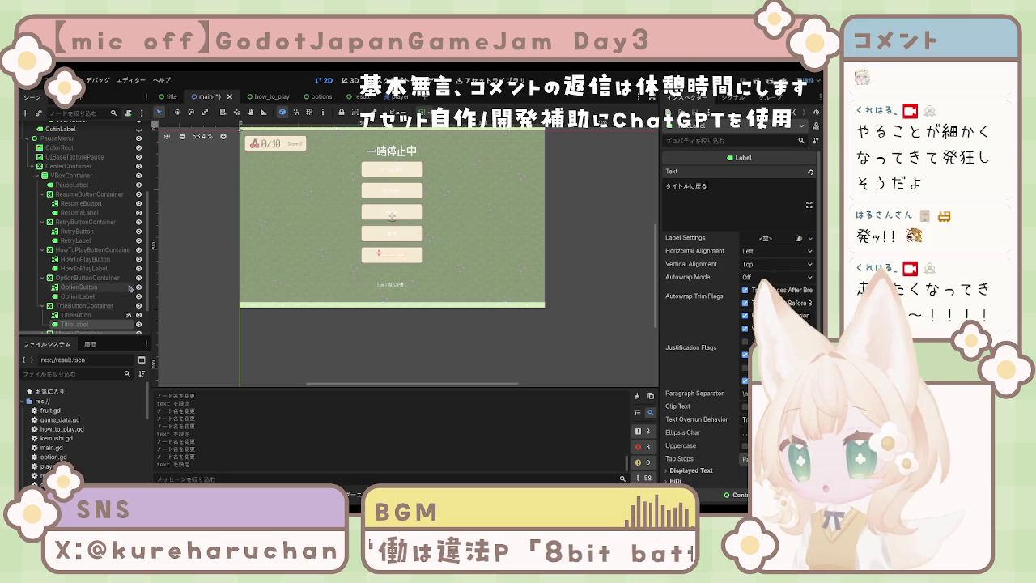
{"action": "left_click", "coordinate": [78, 296], "text": "ctrl"}
{"action": "left_click", "coordinate": [83, 268], "text": "ctrl"}
{"action": "left_click", "coordinate": [77, 241], "text": "ctrl"}
{"action": "left_click", "coordinate": [80, 212], "text": "ctrl"}
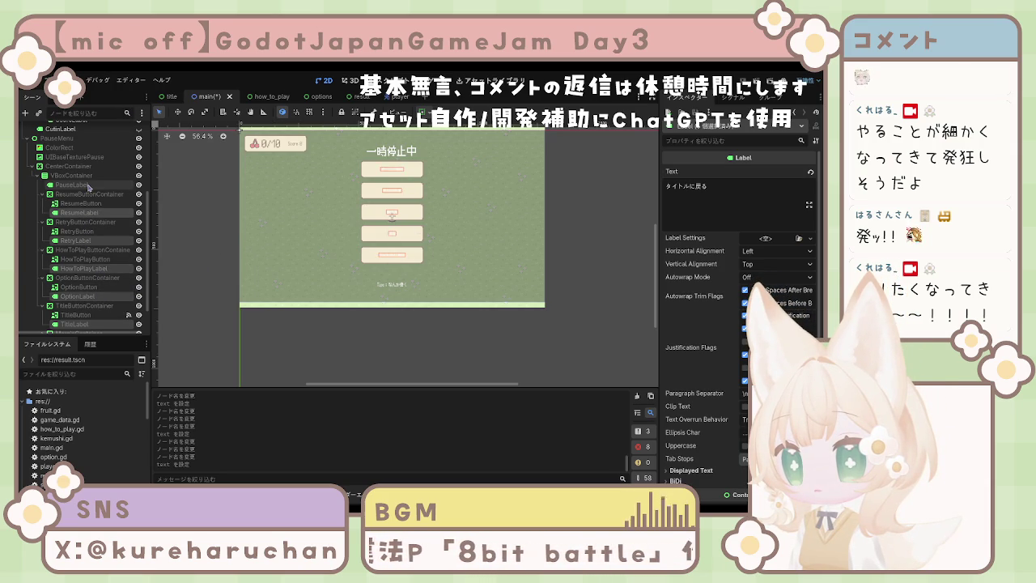
Center the five selected labels horizontally.
{"action": "left_click", "coordinate": [773, 251]}
{"action": "left_click", "coordinate": [769, 277]}
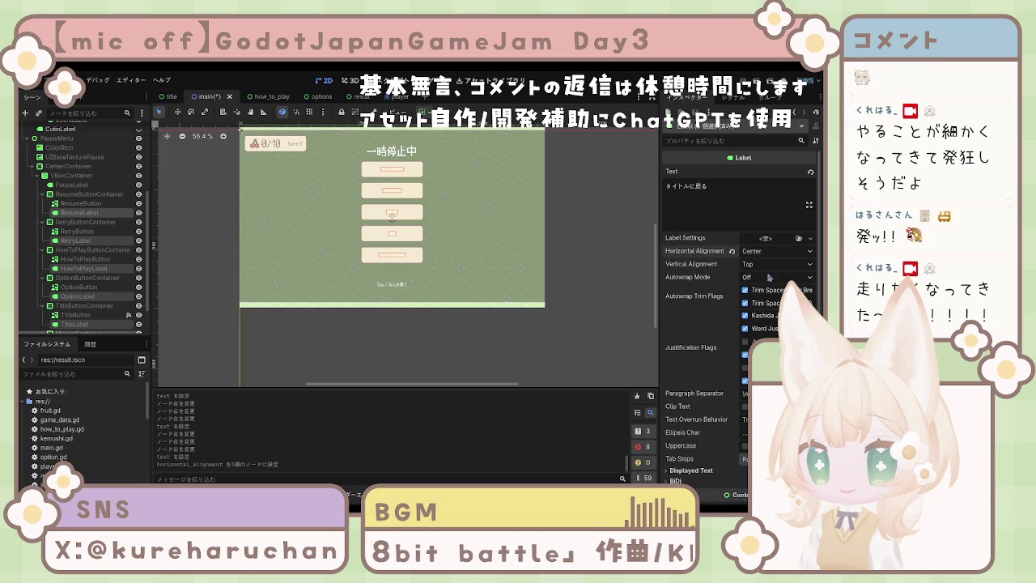
{"action": "scroll", "coordinate": [682, 288], "scroll_direction": "down", "scroll_amount": 5}
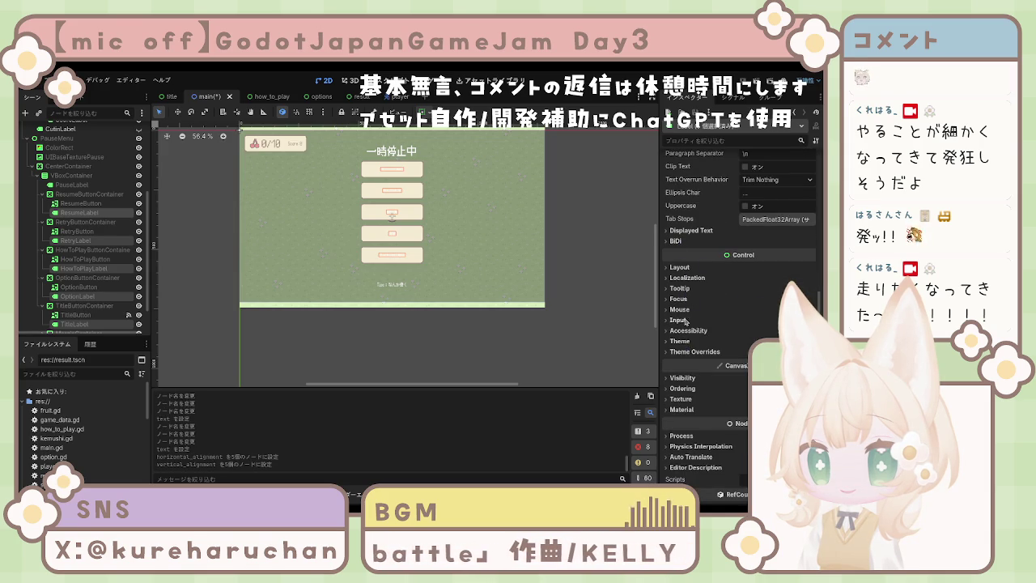
{"action": "left_click", "coordinate": [686, 269]}
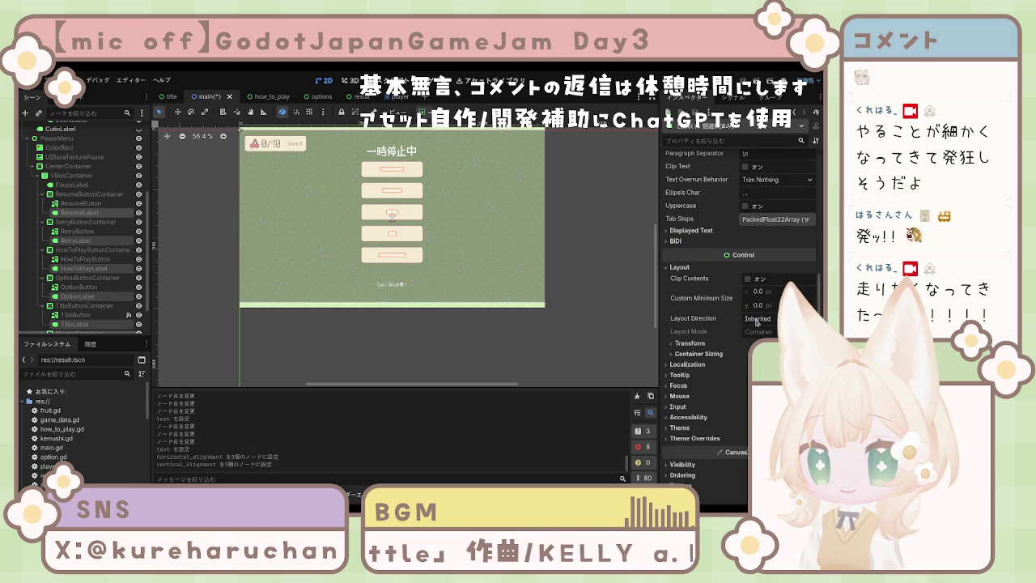
{"action": "left_click", "coordinate": [680, 267]}
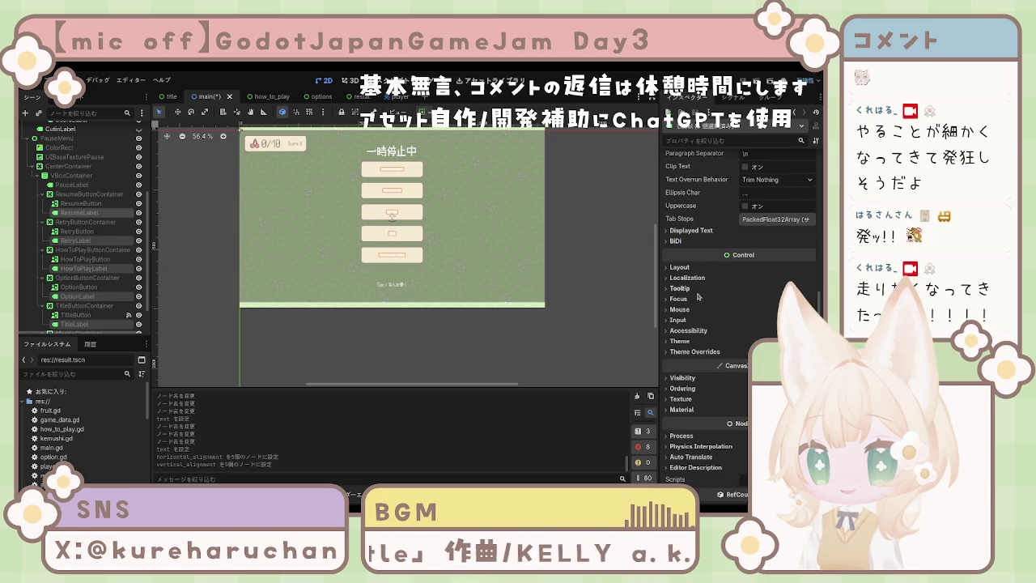
Give the labels a pale pink font colour override and a larger font size override.
{"action": "left_click", "coordinate": [690, 342]}
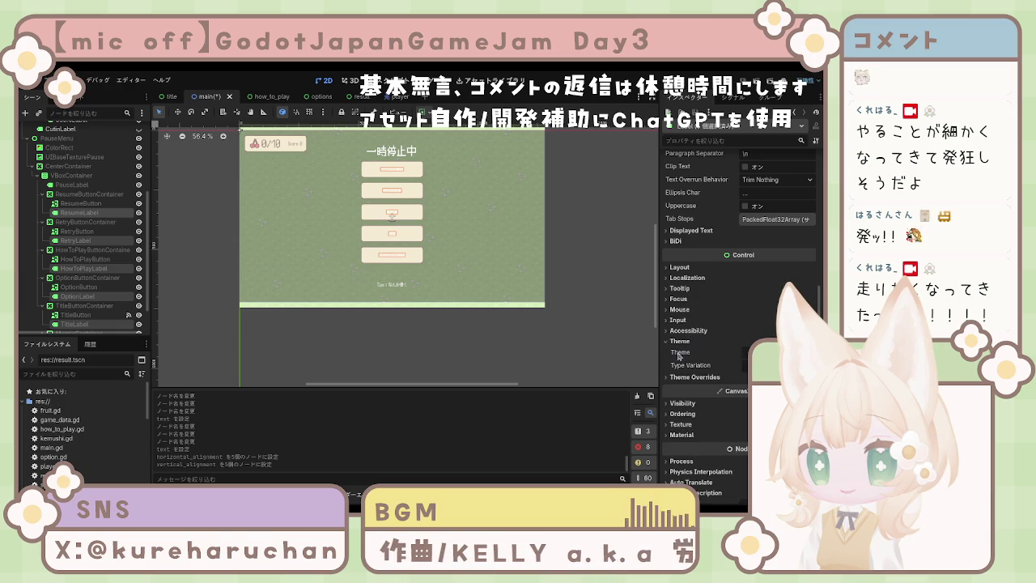
{"action": "left_click", "coordinate": [694, 377]}
{"action": "left_click", "coordinate": [680, 341]}
{"action": "left_click", "coordinate": [686, 362]}
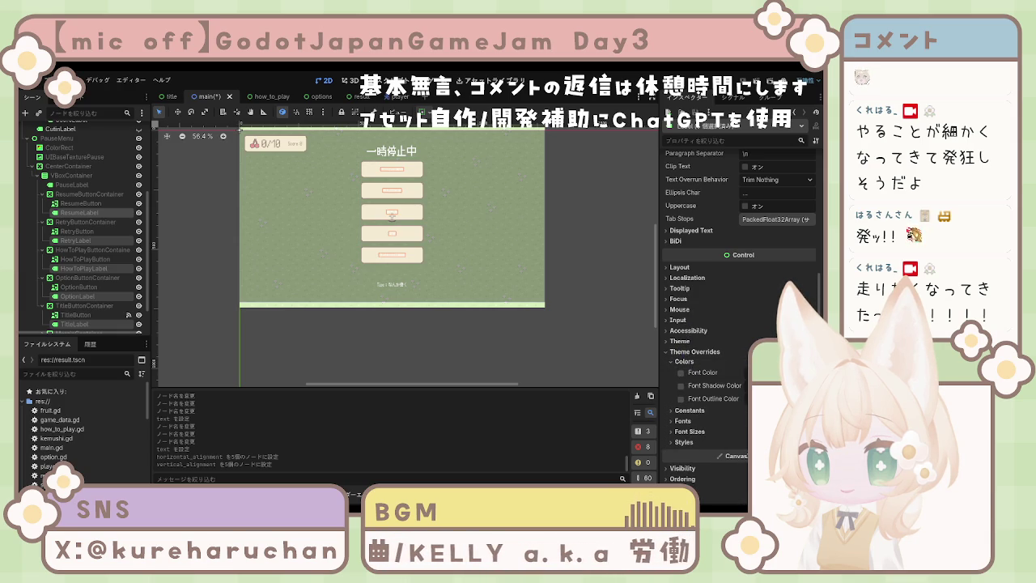
{"action": "left_click", "coordinate": [681, 374]}
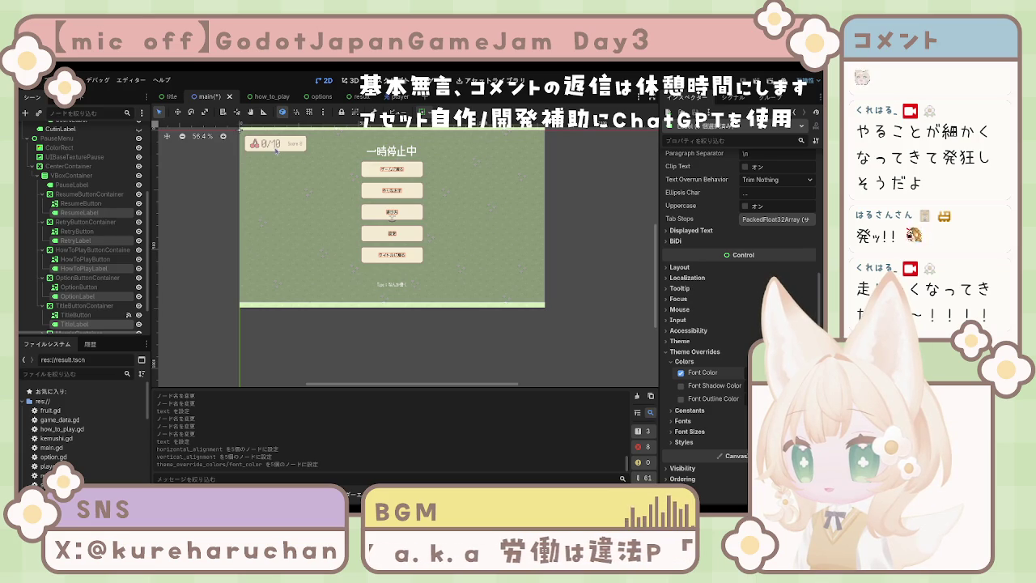
{"action": "key", "text": "ctrl+v"}
{"action": "key", "text": "ctrl+v"}
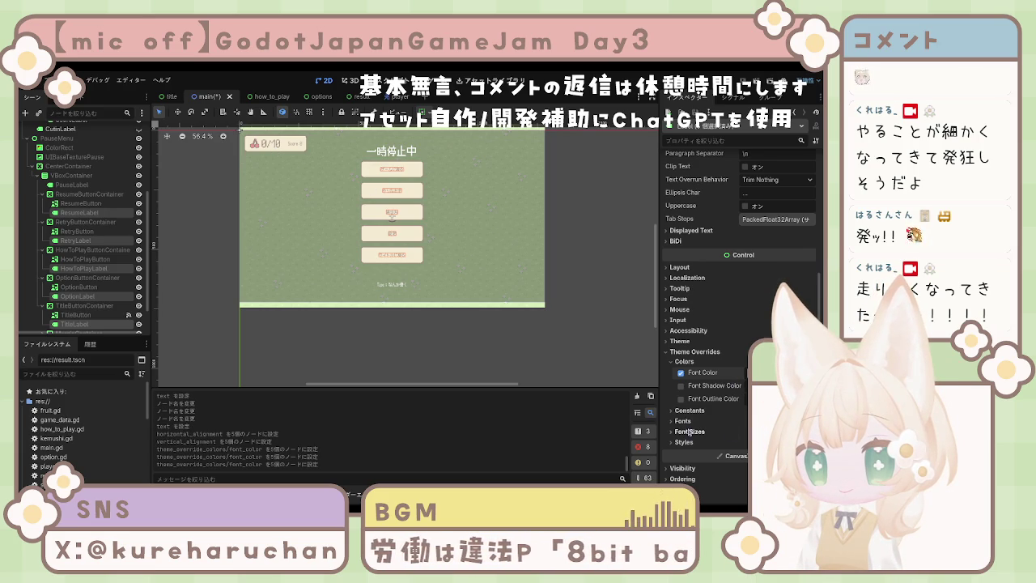
{"action": "left_click", "coordinate": [690, 432]}
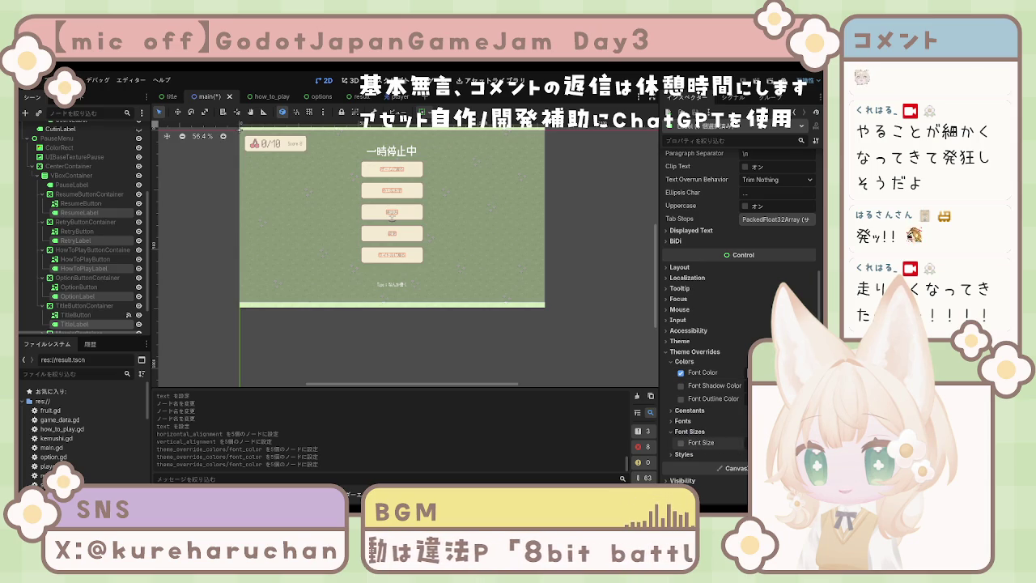
{"action": "left_click", "coordinate": [681, 443]}
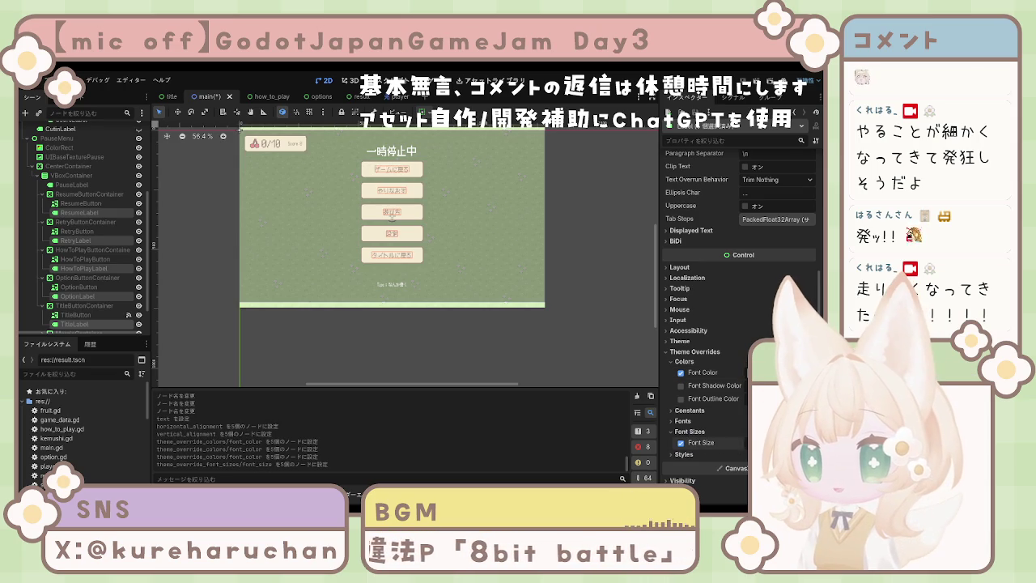
{"action": "left_click", "coordinate": [522, 350]}
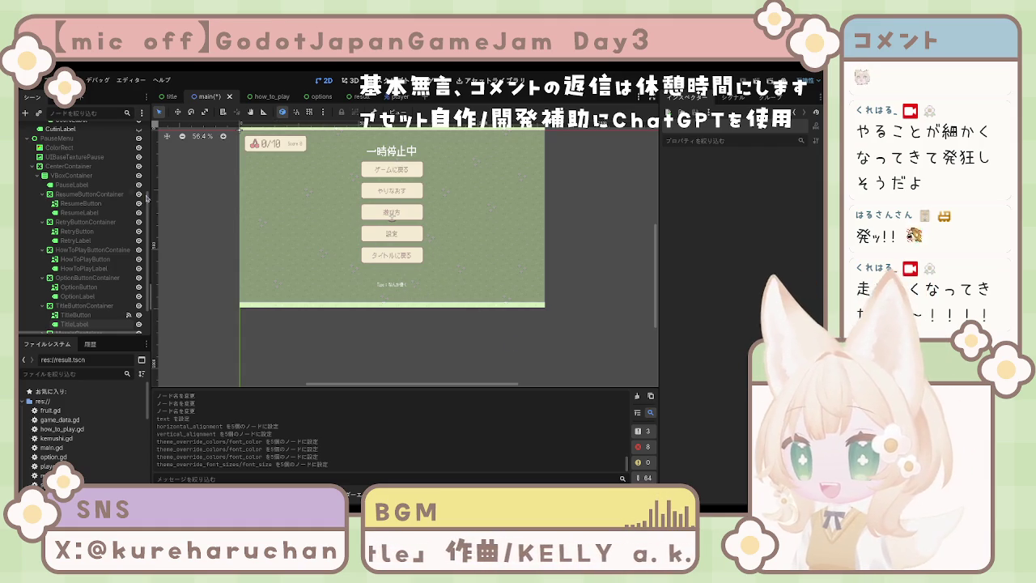
{"action": "left_click", "coordinate": [77, 175]}
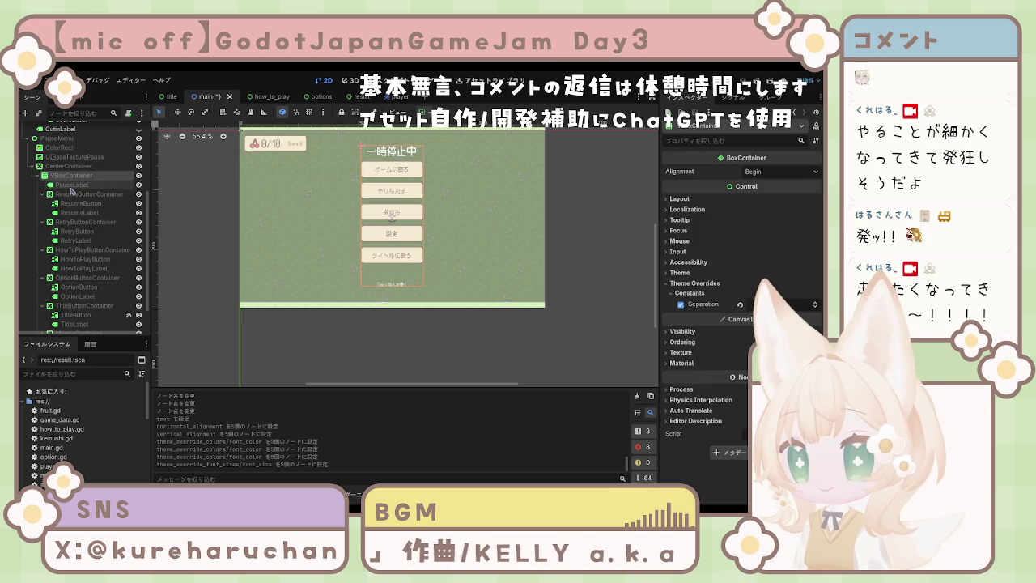
{"action": "left_click", "coordinate": [71, 166]}
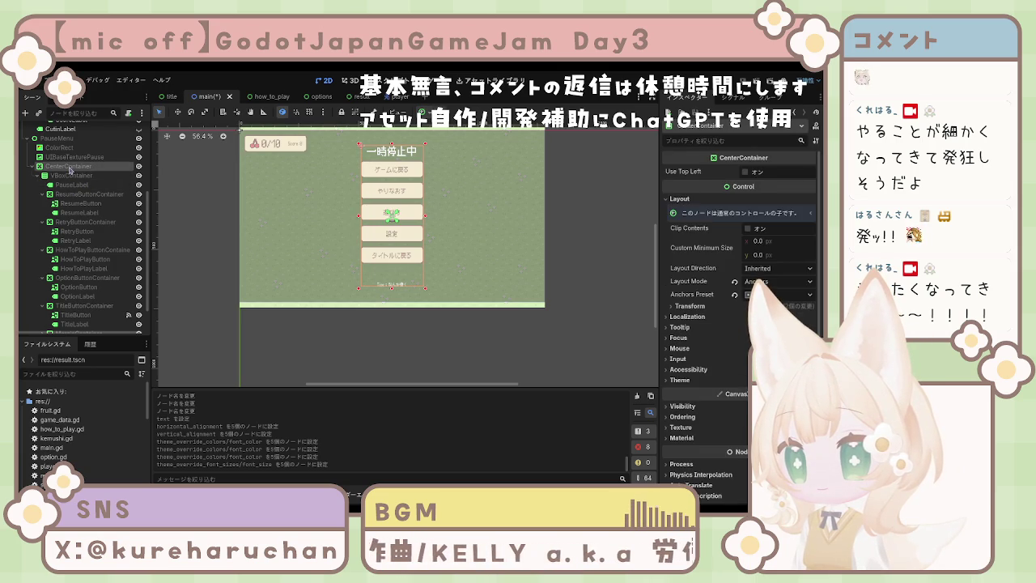
{"action": "left_click", "coordinate": [71, 194]}
{"action": "left_click", "coordinate": [45, 195]}
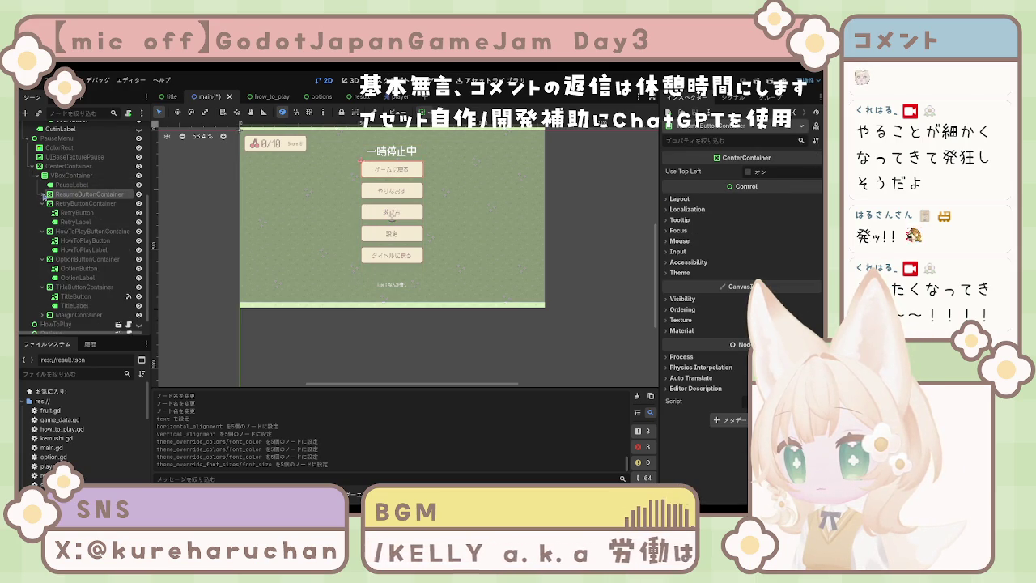
{"action": "left_click", "coordinate": [45, 204]}
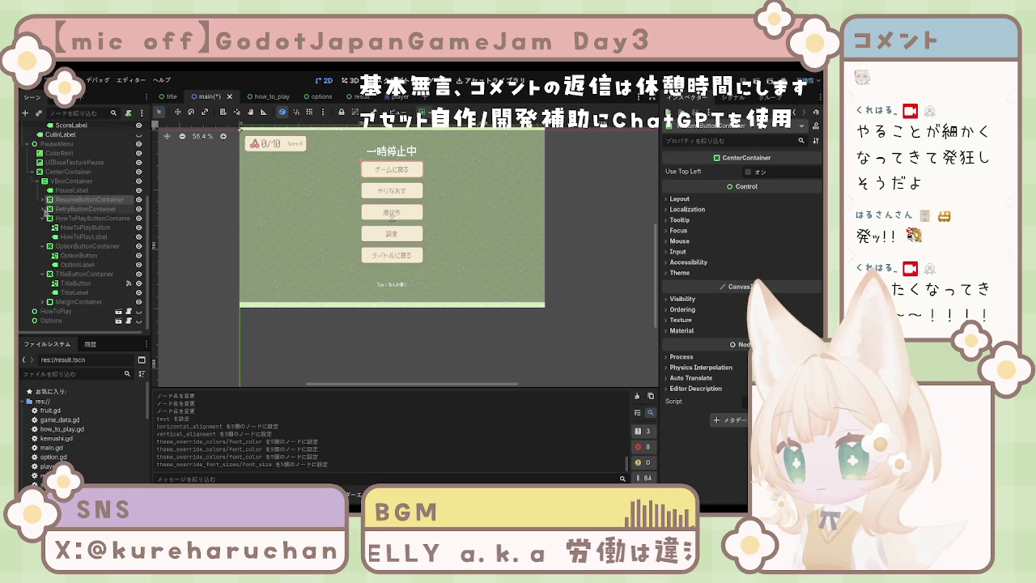
{"action": "left_click", "coordinate": [45, 211]}
{"action": "left_click", "coordinate": [45, 246]}
{"action": "left_click", "coordinate": [45, 274]}
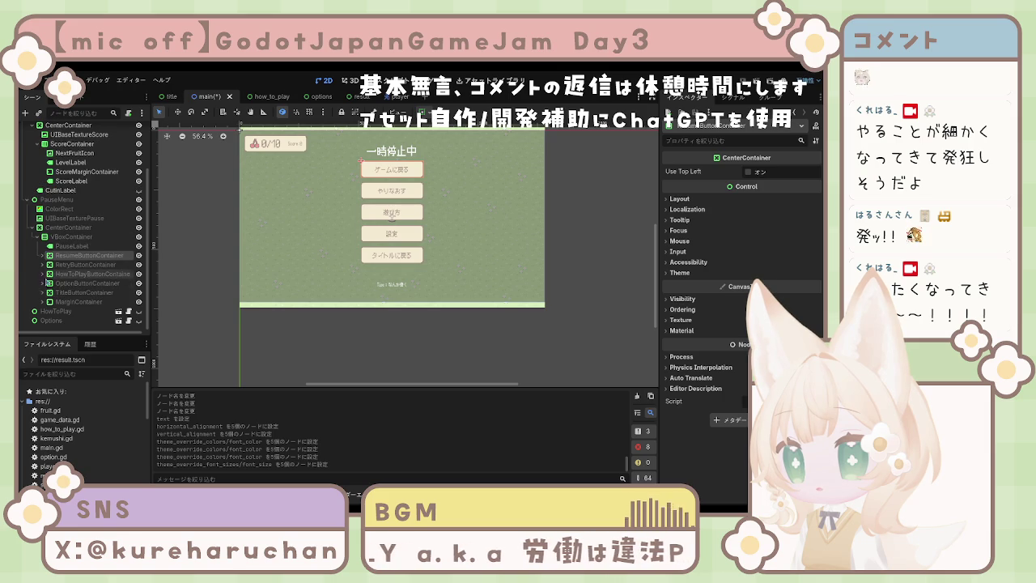
{"action": "left_click", "coordinate": [55, 247]}
{"action": "left_click_drag", "start_coordinate": [55, 247], "coordinate": [68, 234]}
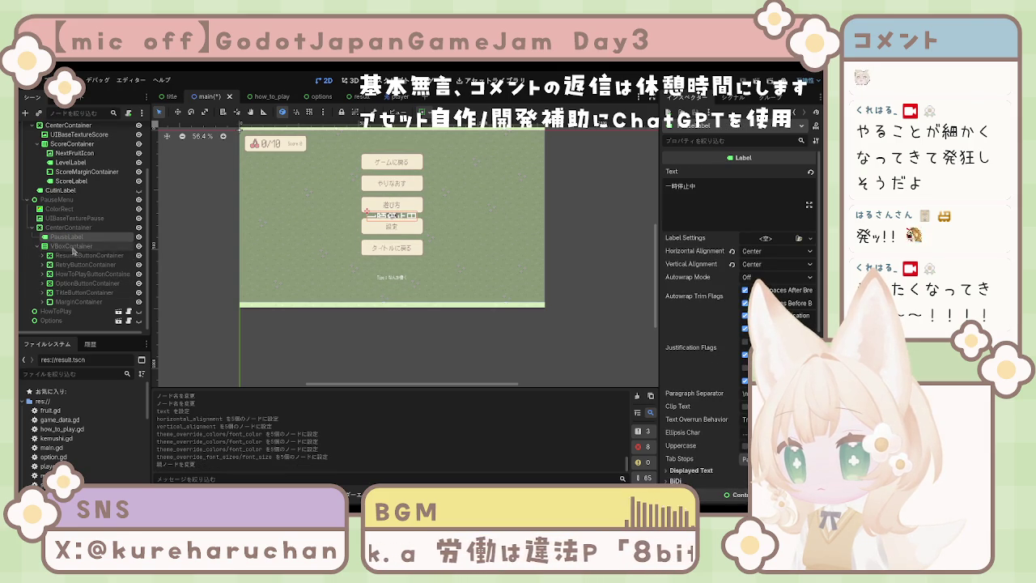
{"action": "key", "text": "ctrl+z"}
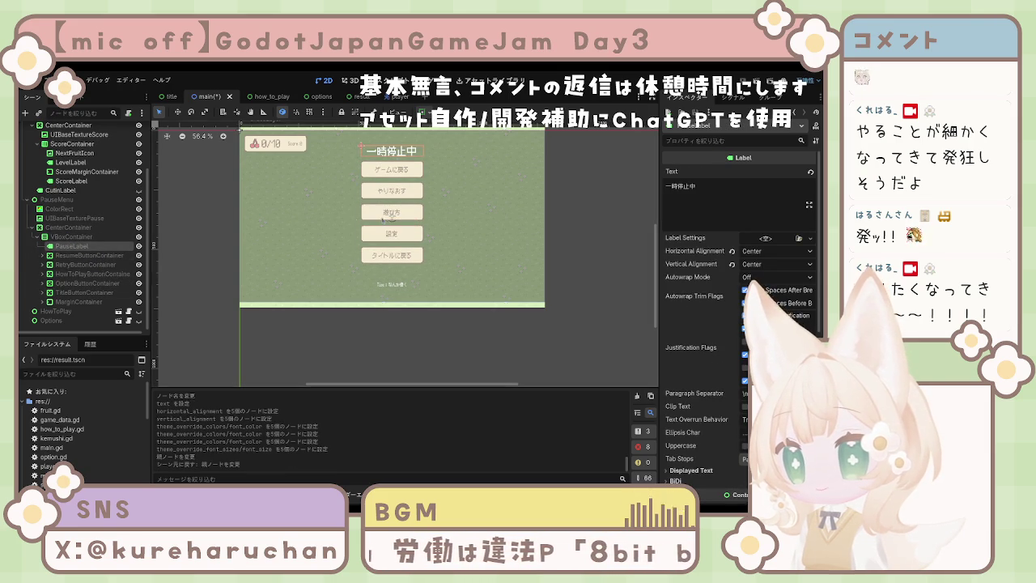
{"action": "left_click", "coordinate": [74, 302]}
{"action": "left_click", "coordinate": [41, 302]}
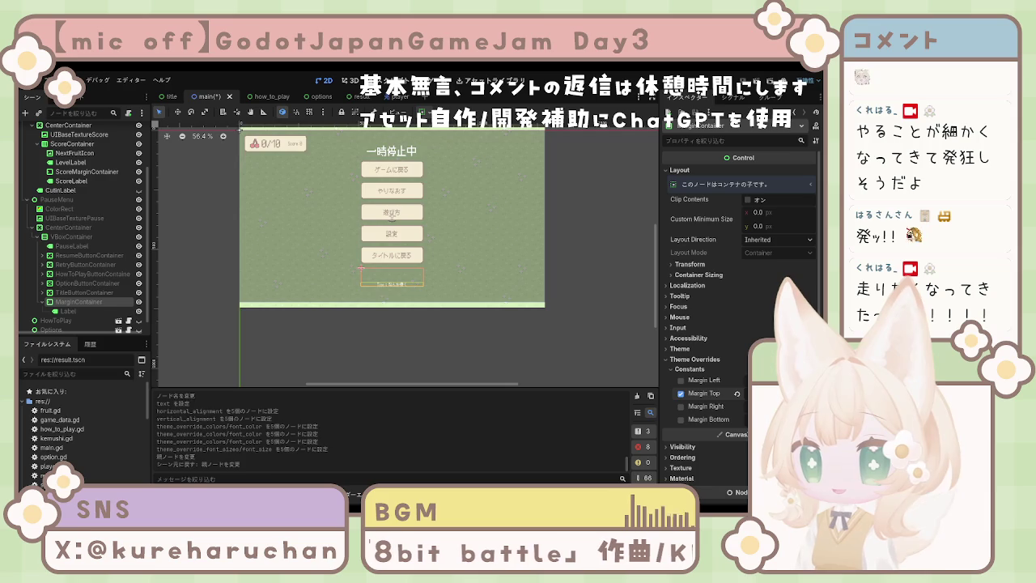
{"action": "key", "text": "Return"}
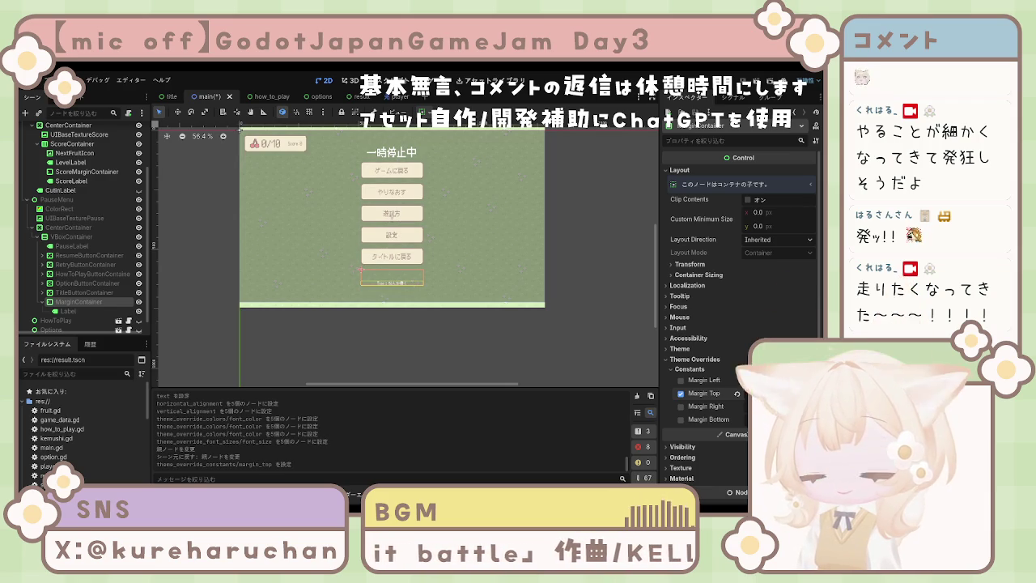
{"action": "left_click", "coordinate": [477, 372]}
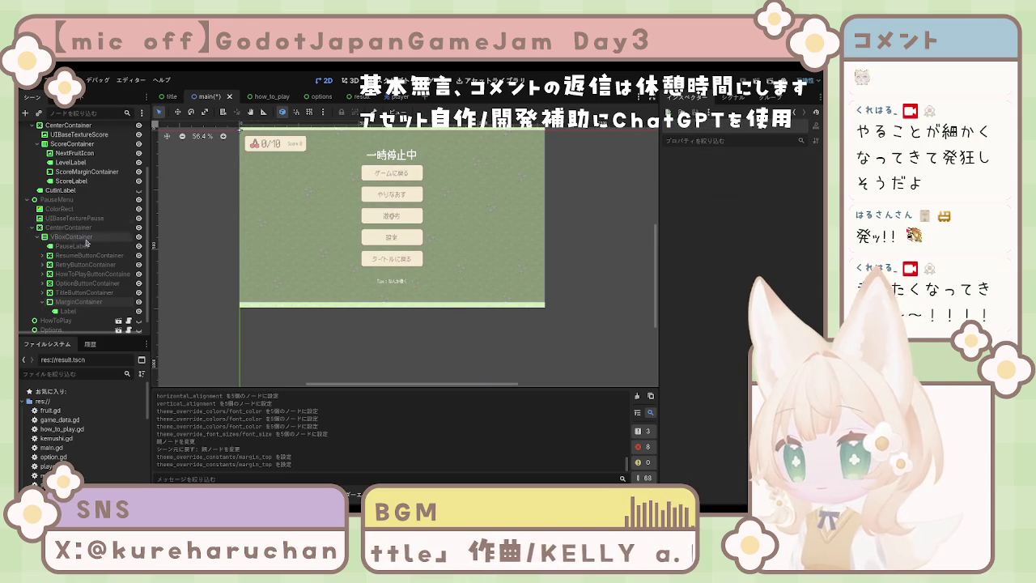
{"action": "left_click", "coordinate": [121, 302]}
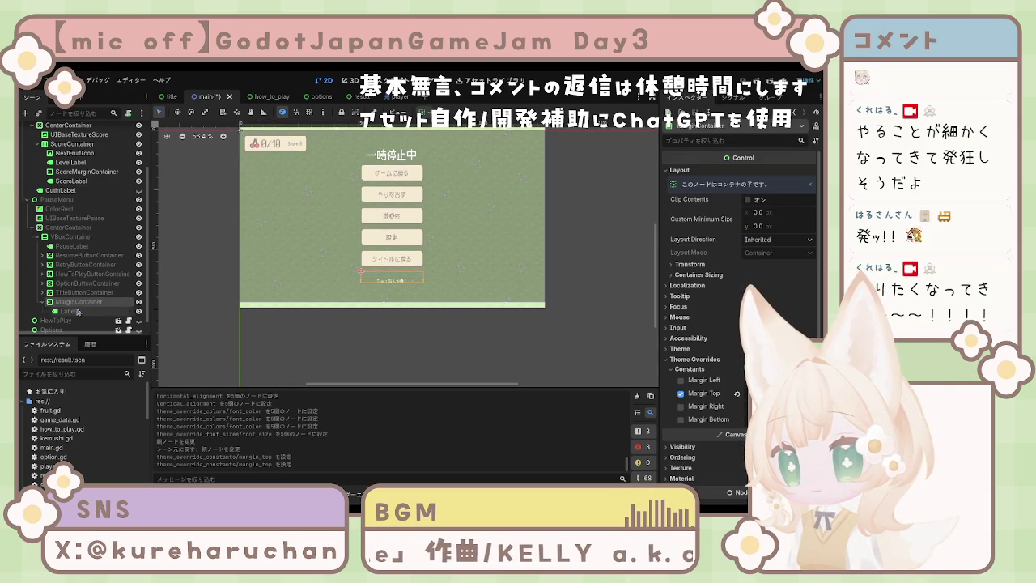
{"action": "left_click", "coordinate": [73, 237]}
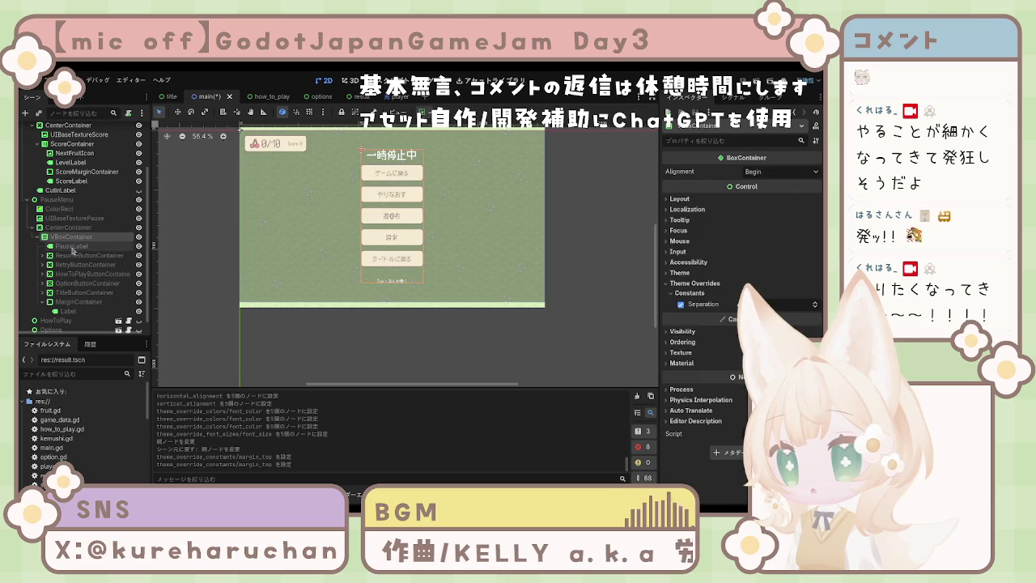
{"action": "left_click", "coordinate": [76, 247]}
{"action": "left_click", "coordinate": [61, 237]}
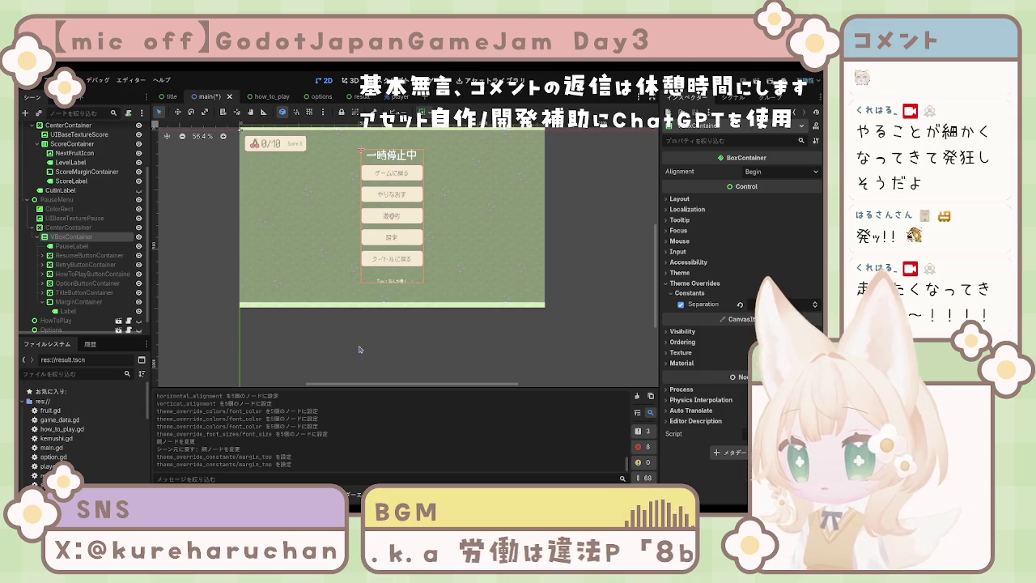
{"action": "key", "text": "ctrl+v"}
Move the new container below PauseLabel, rename it PauseMenuMargin, and set top margin 20.
{"action": "mouse_move", "coordinate": [79, 320]}
{"action": "left_mouse_down"}
{"action": "mouse_move", "coordinate": [73, 251]}
{"action": "mouse_move", "coordinate": [113, 257]}
{"action": "left_mouse_up"}
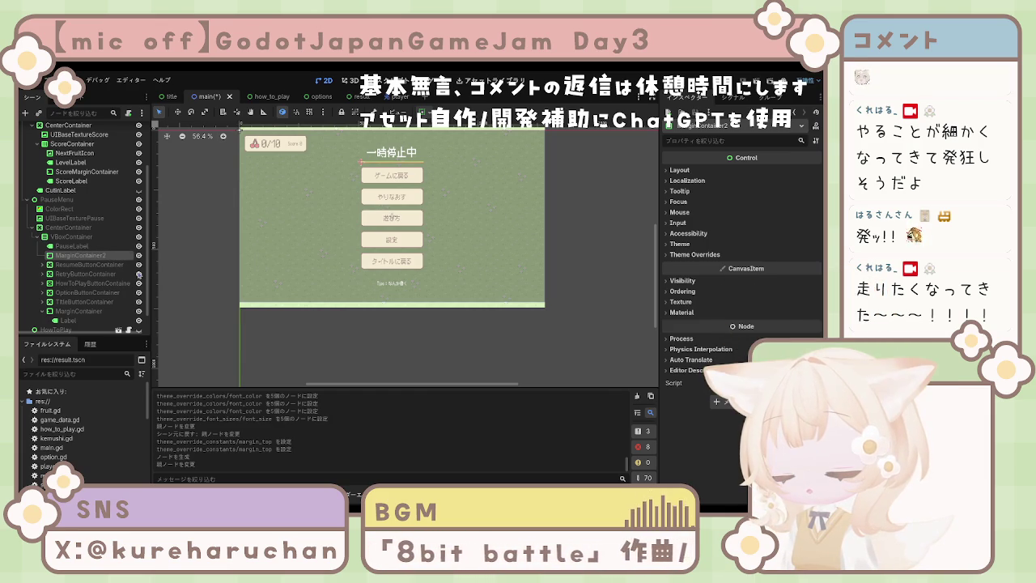
{"action": "type", "text": "PauseMenuMargin"}
{"action": "key", "text": "Return"}
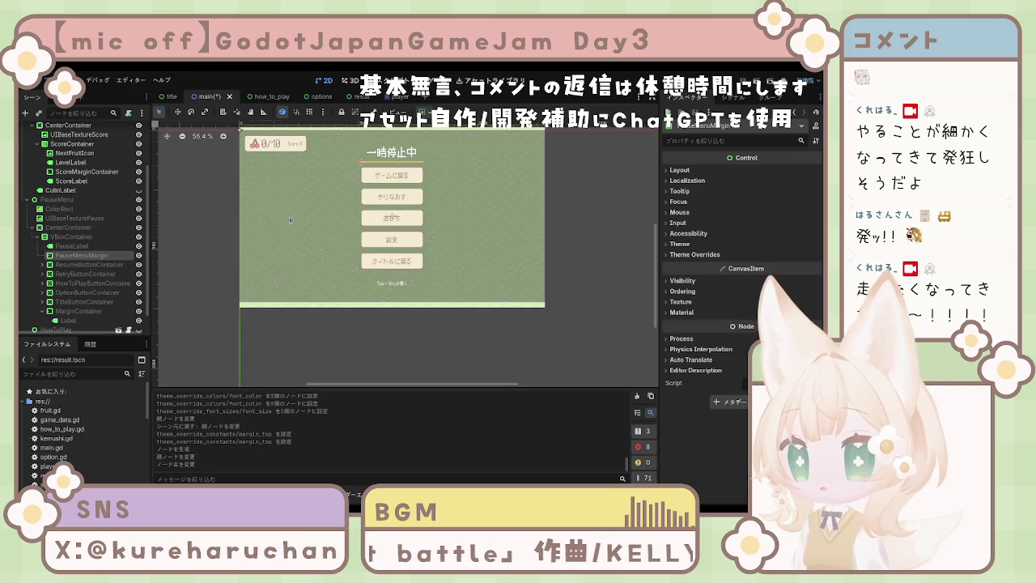
{"action": "left_click", "coordinate": [695, 255]}
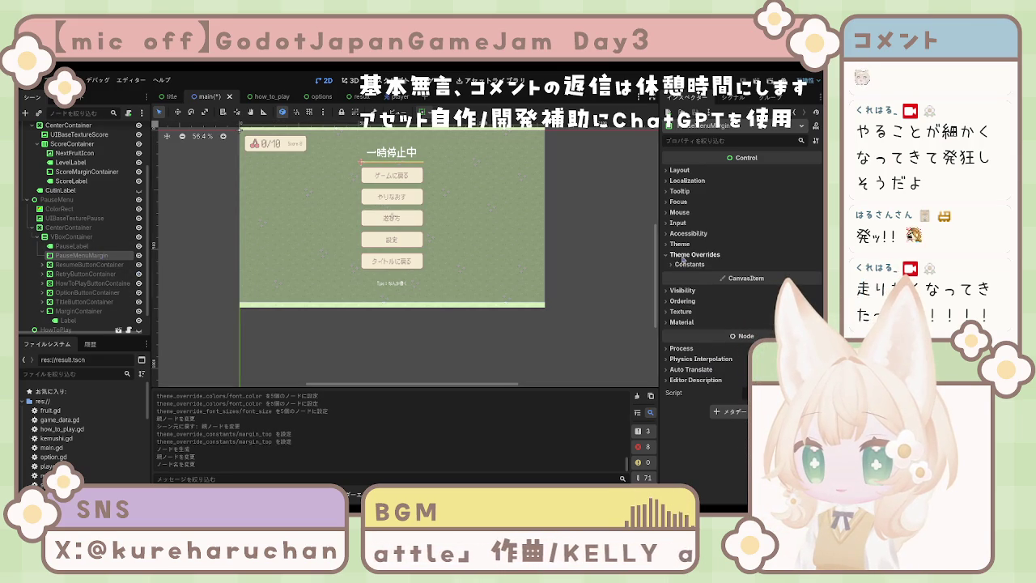
{"action": "left_click", "coordinate": [696, 264]}
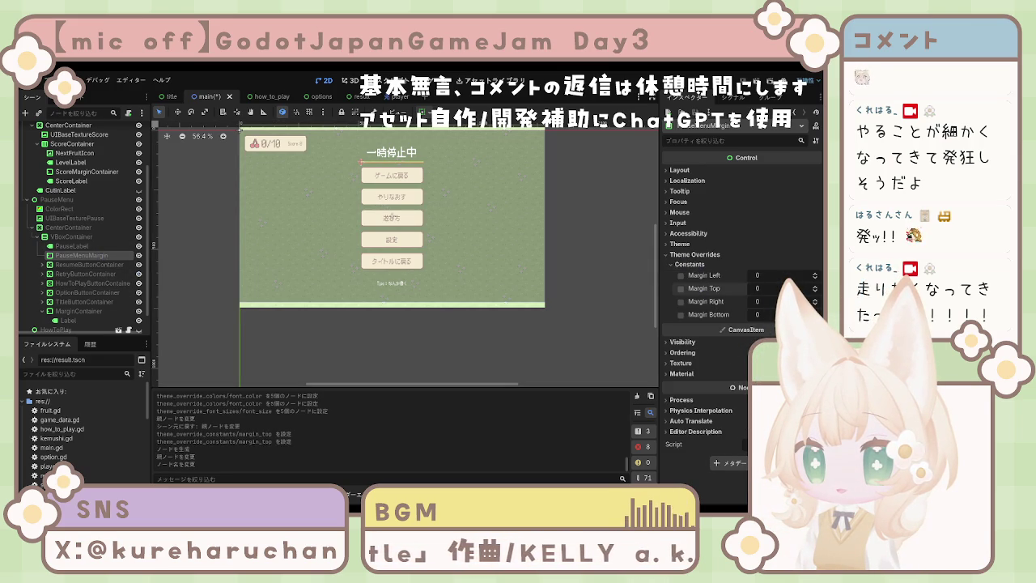
{"action": "left_click", "coordinate": [681, 289]}
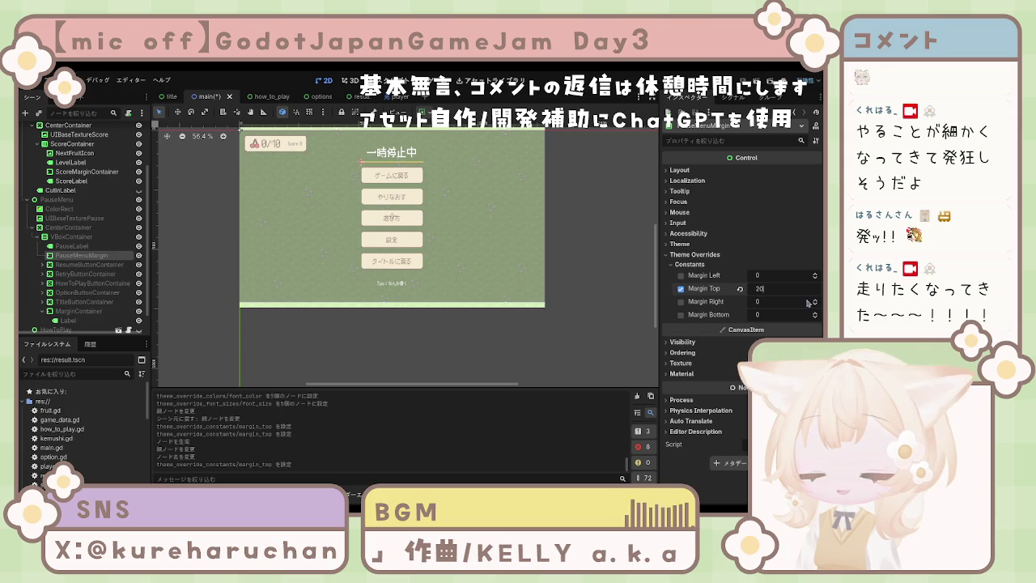
{"action": "type", "text": "20"}
{"action": "key", "text": "Return"}
{"action": "left_click", "coordinate": [569, 335]}
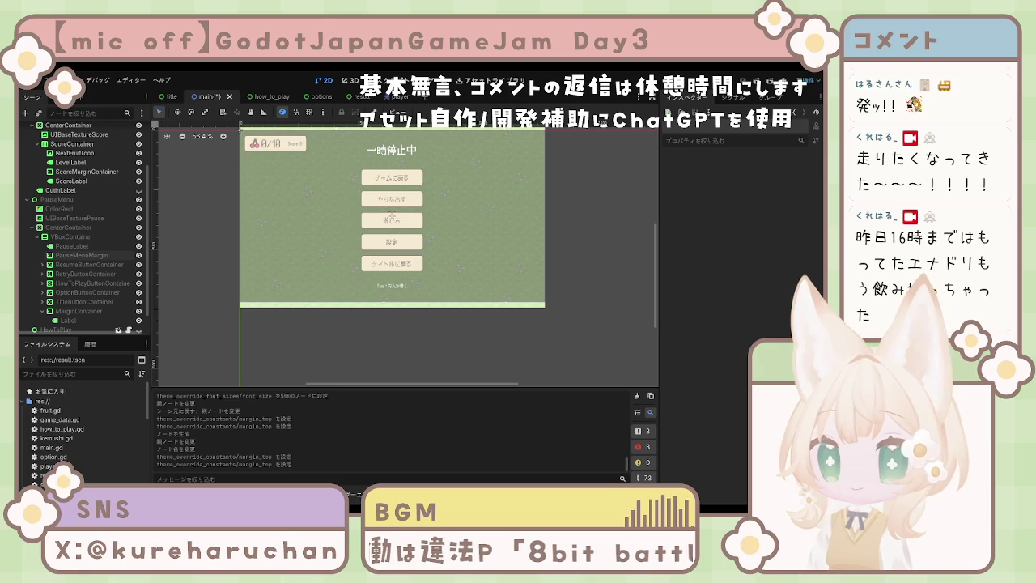
Review the scene tree nodes and select ResumeButtonContainer.
{"action": "scroll", "coordinate": [455, 330], "scroll_direction": "down", "scroll_amount": 1}
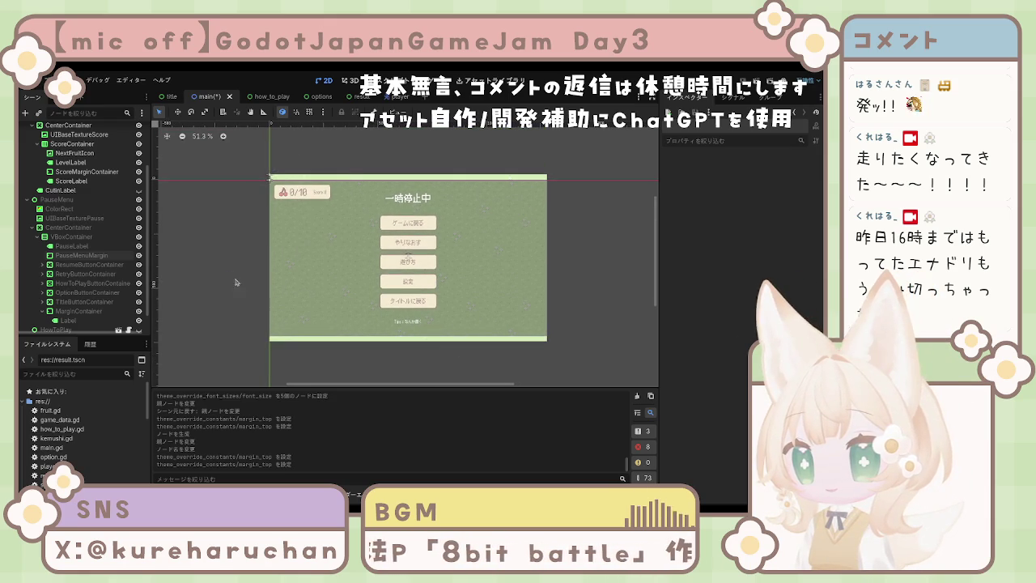
{"action": "scroll", "coordinate": [81, 276], "scroll_direction": "down", "scroll_amount": 1}
{"action": "scroll", "coordinate": [81, 276], "scroll_direction": "up", "scroll_amount": 3}
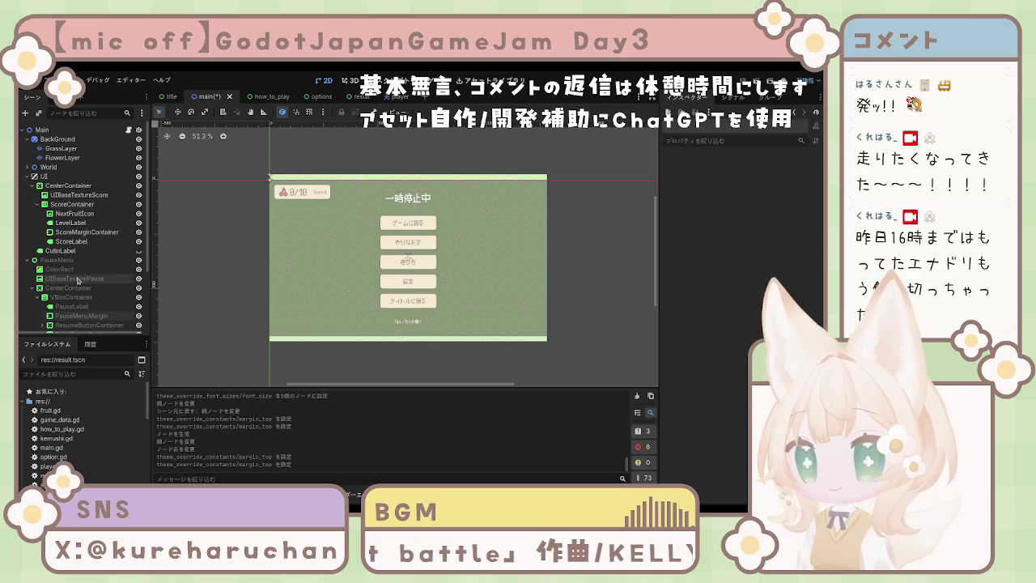
{"action": "scroll", "coordinate": [95, 315], "scroll_direction": "down", "scroll_amount": 3}
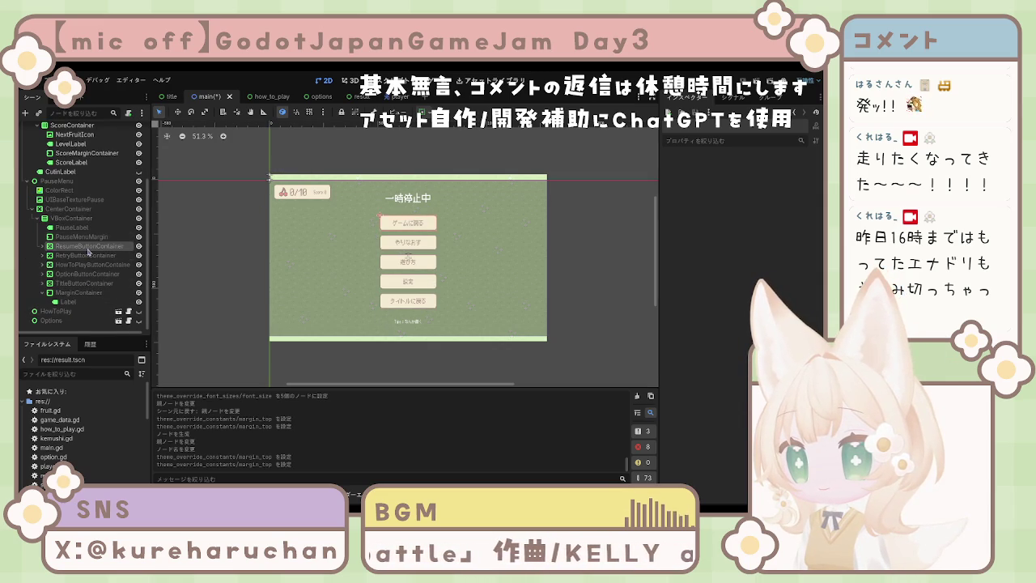
{"action": "left_click", "coordinate": [89, 246]}
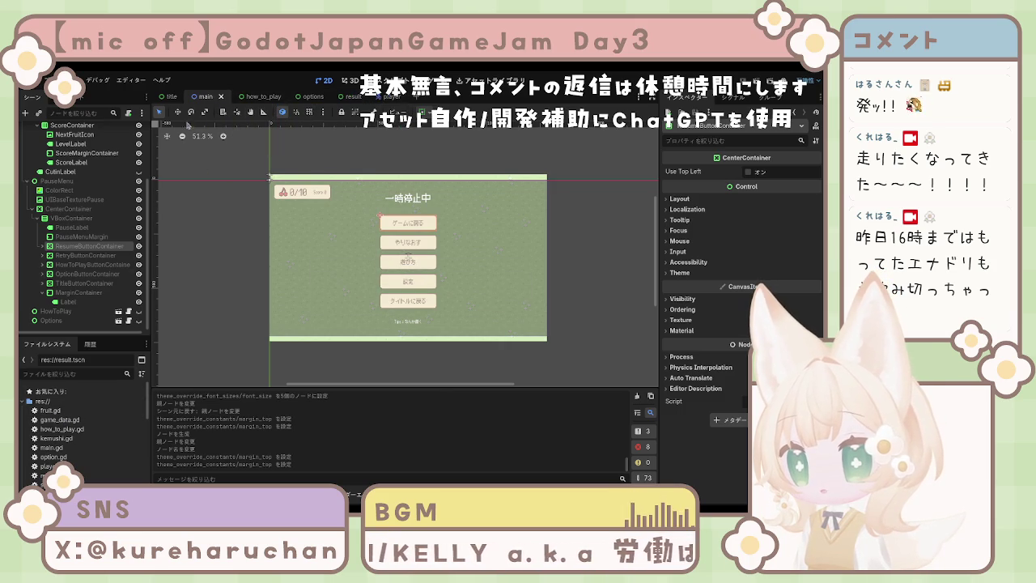
Open main.gd in the Script workspace and read through its code.
{"action": "left_click", "coordinate": [387, 79]}
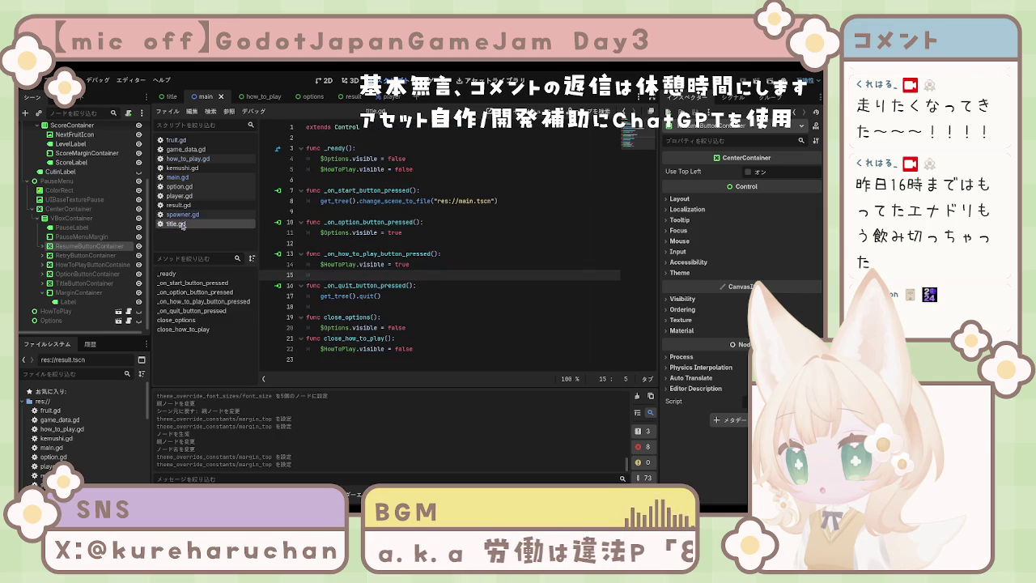
{"action": "left_click", "coordinate": [181, 179]}
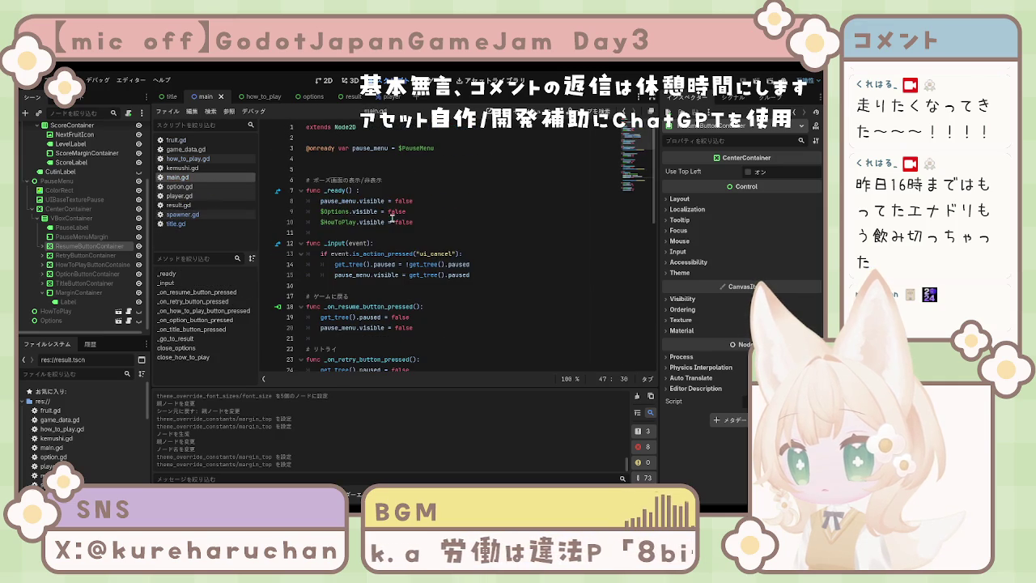
{"action": "scroll", "coordinate": [339, 230], "scroll_direction": "down", "scroll_amount": 3}
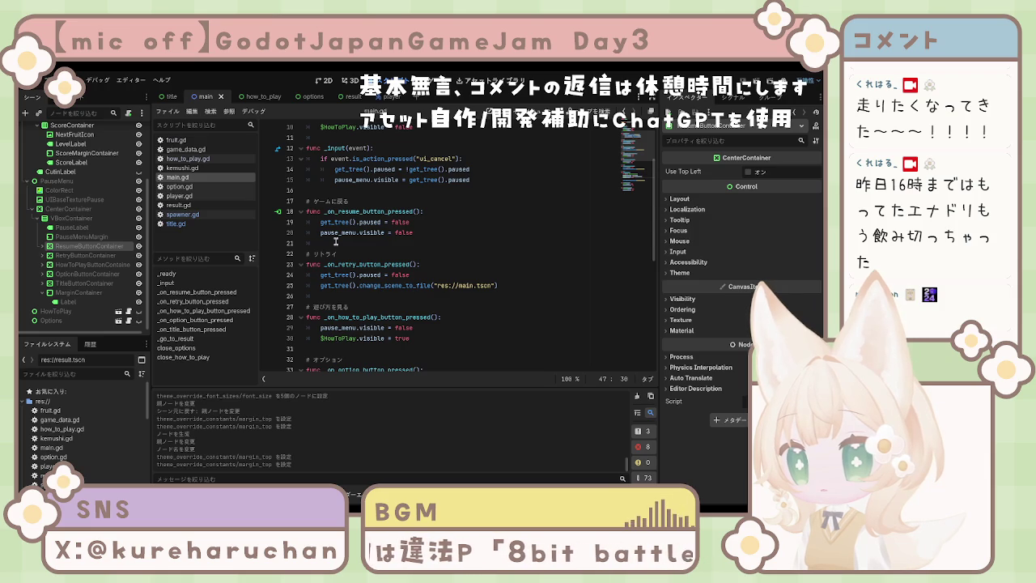
{"action": "scroll", "coordinate": [335, 241], "scroll_direction": "down", "scroll_amount": 6}
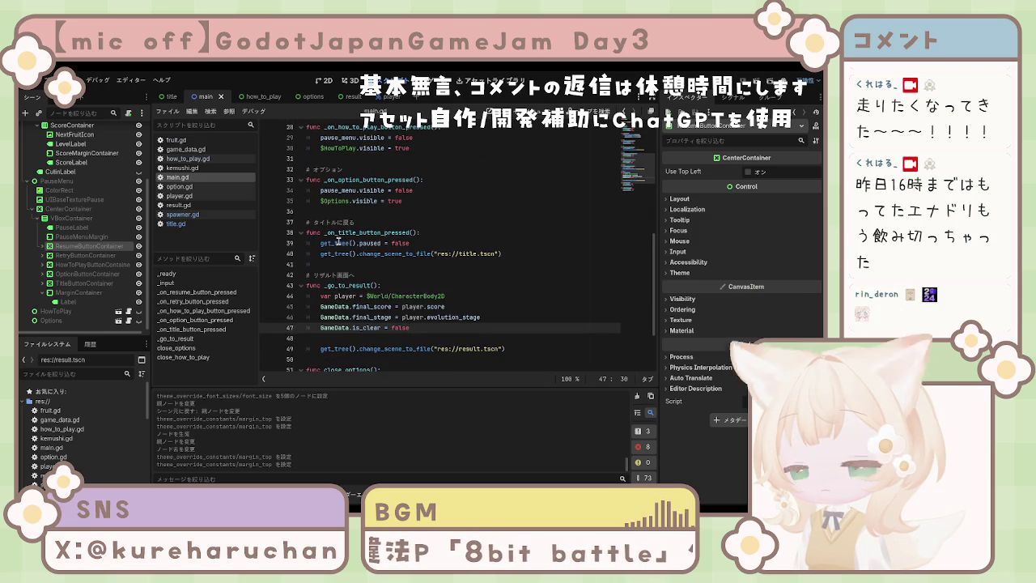
{"action": "scroll", "coordinate": [338, 241], "scroll_direction": "down", "scroll_amount": 2}
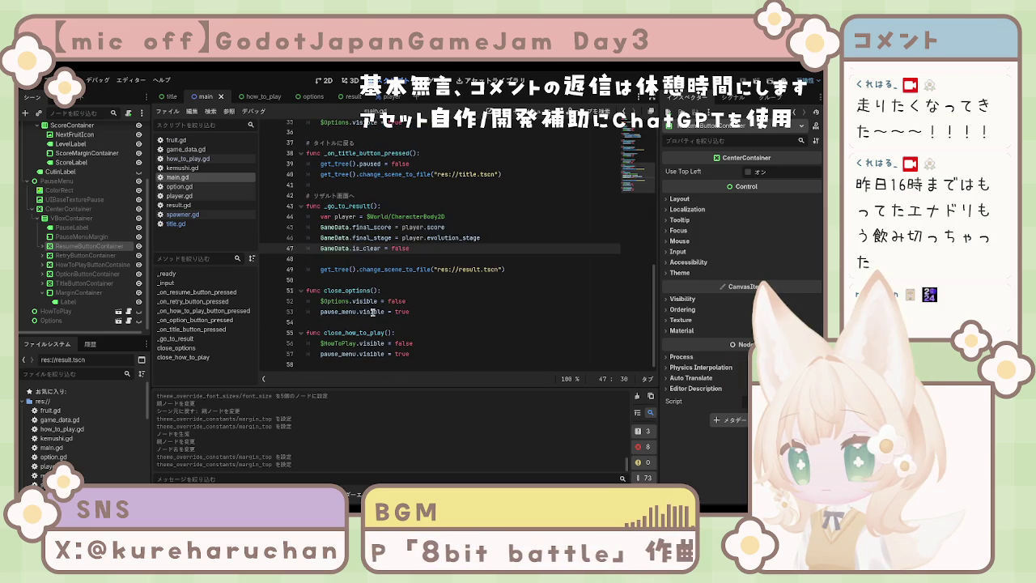
{"action": "scroll", "coordinate": [372, 312], "scroll_direction": "up", "scroll_amount": 12}
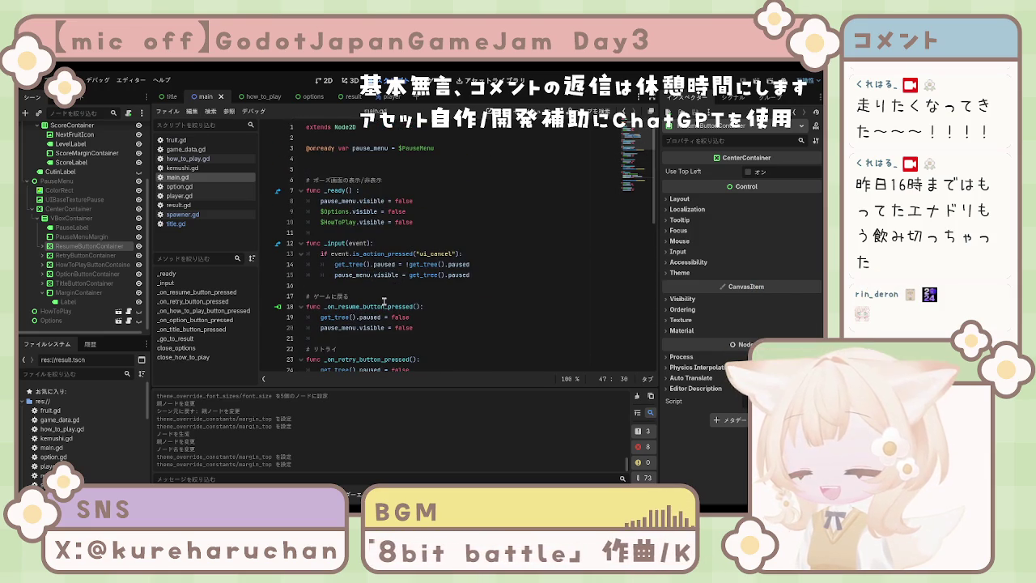
{"action": "scroll", "coordinate": [369, 300], "scroll_direction": "down", "scroll_amount": 1}
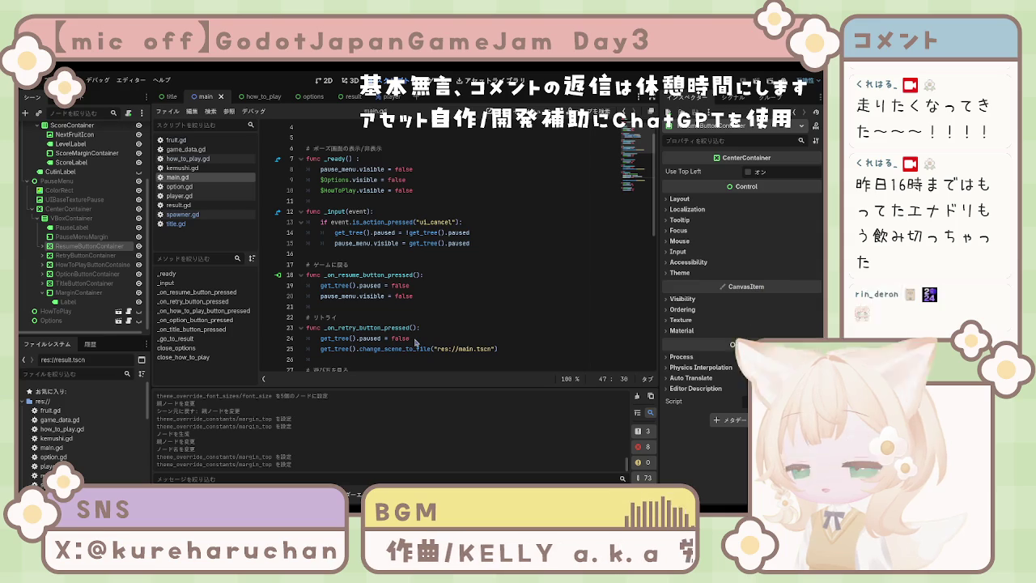
{"action": "scroll", "coordinate": [328, 291], "scroll_direction": "down", "scroll_amount": 1}
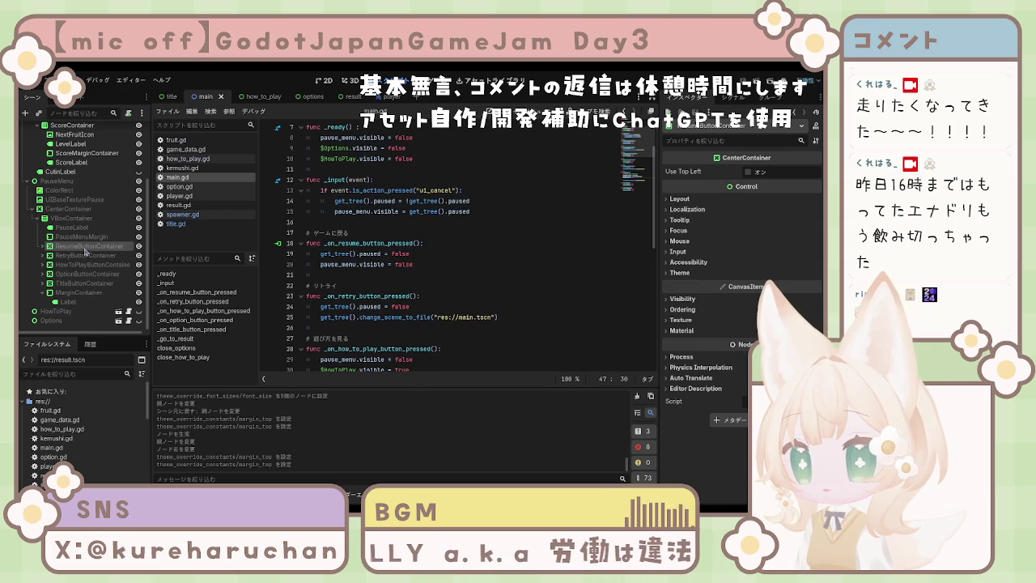
Inspect PauseMenuMargin and ResumeButtonContainer, then show ResumeButtonContainer's Signals list.
{"action": "left_click", "coordinate": [81, 236]}
{"action": "left_click", "coordinate": [42, 245]}
{"action": "left_click", "coordinate": [81, 246]}
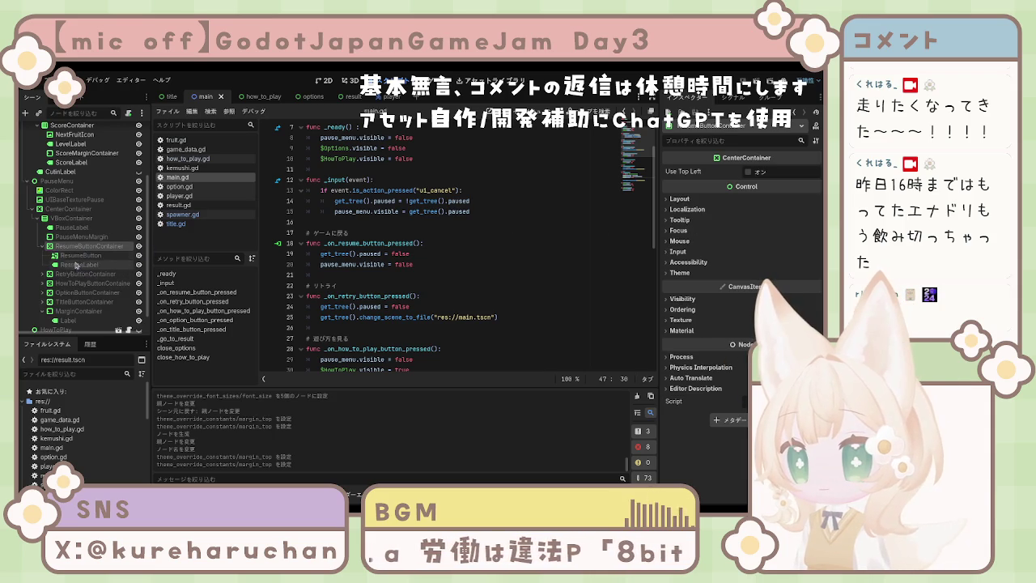
{"action": "left_click", "coordinate": [42, 245]}
{"action": "scroll", "coordinate": [89, 260], "scroll_direction": "up", "scroll_amount": 3}
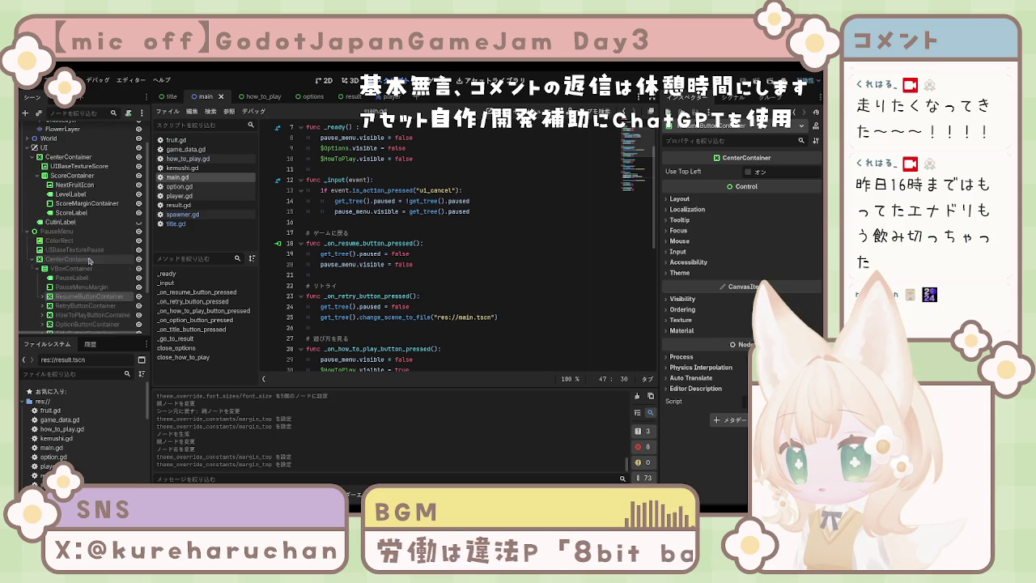
{"action": "scroll", "coordinate": [94, 264], "scroll_direction": "down", "scroll_amount": 3}
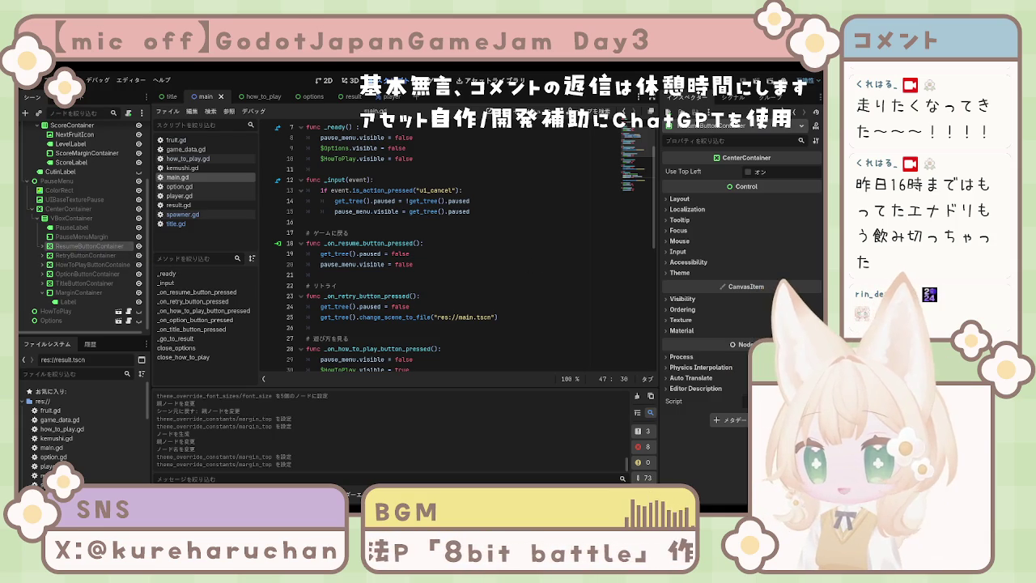
{"action": "left_click", "coordinate": [723, 97]}
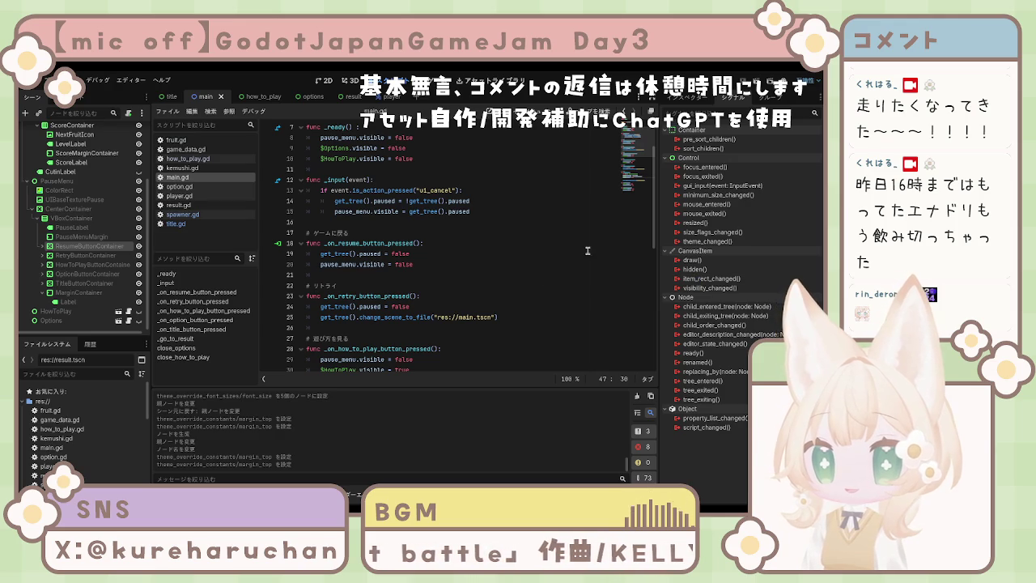
Expand all five button containers and check ResumeButton's pressed signal.
{"action": "left_click", "coordinate": [42, 246]}
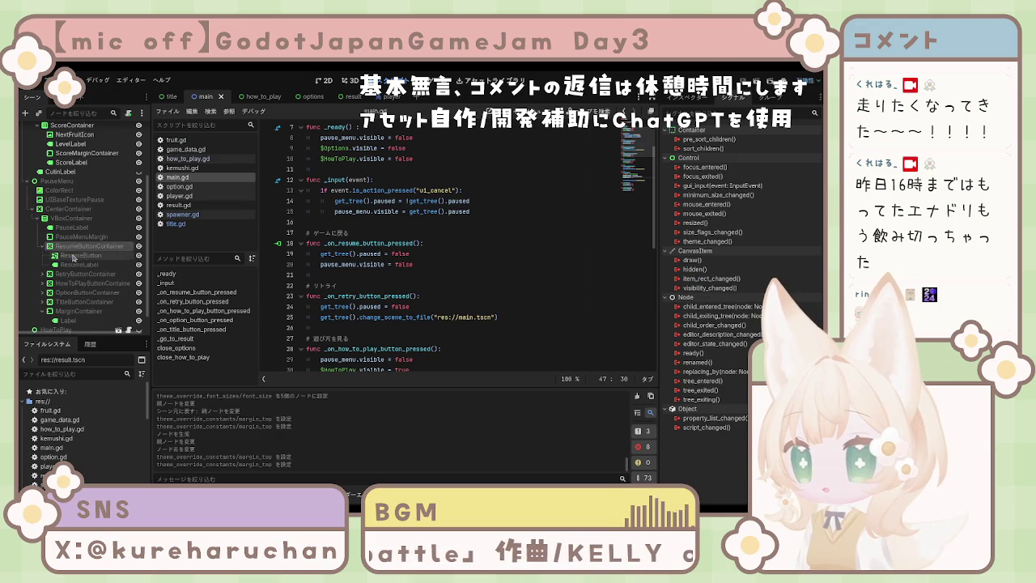
{"action": "left_click", "coordinate": [78, 255]}
{"action": "left_click", "coordinate": [696, 158]}
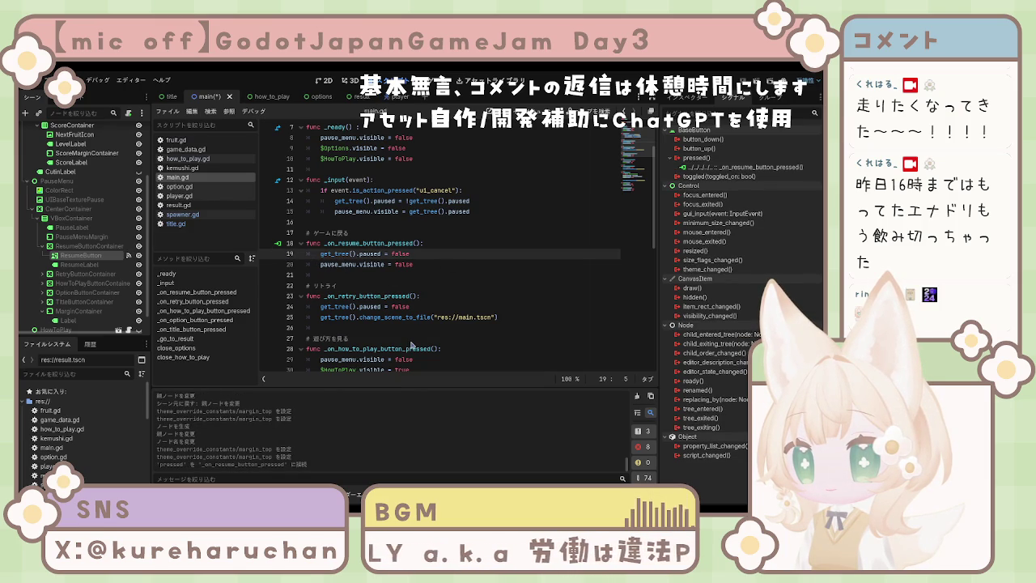
{"action": "left_click", "coordinate": [45, 275]}
{"action": "left_click", "coordinate": [45, 280]}
{"action": "left_click", "coordinate": [47, 281]}
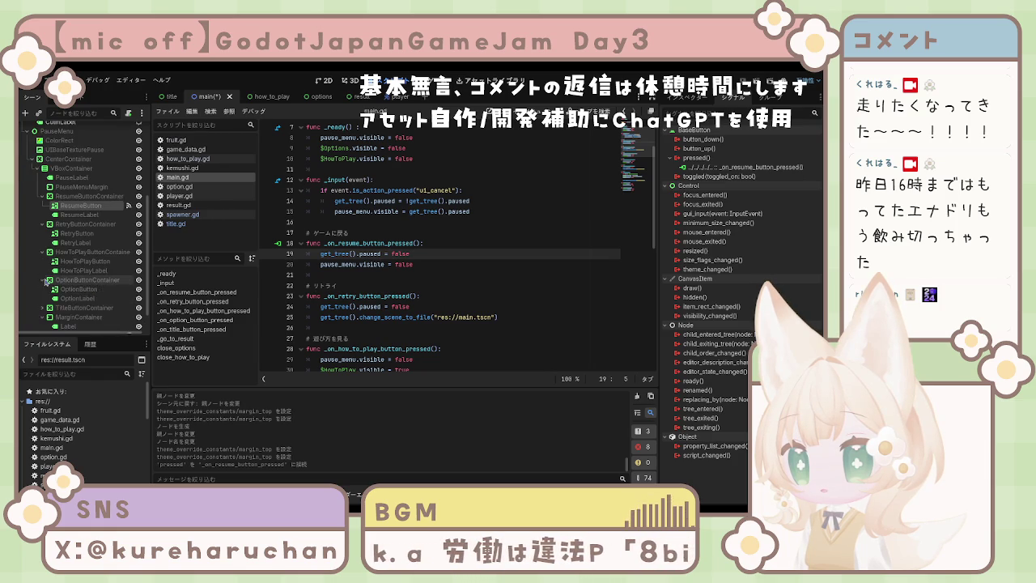
{"action": "left_click", "coordinate": [81, 307]}
{"action": "left_click", "coordinate": [45, 308]}
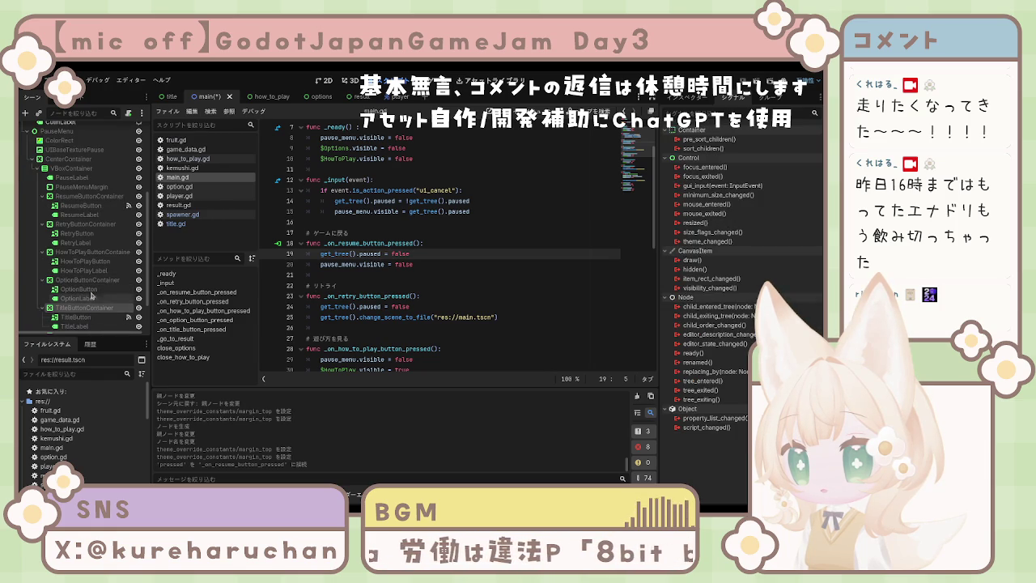
Connect RetryButton's pressed signal to its main.gd handler.
{"action": "left_click", "coordinate": [77, 233]}
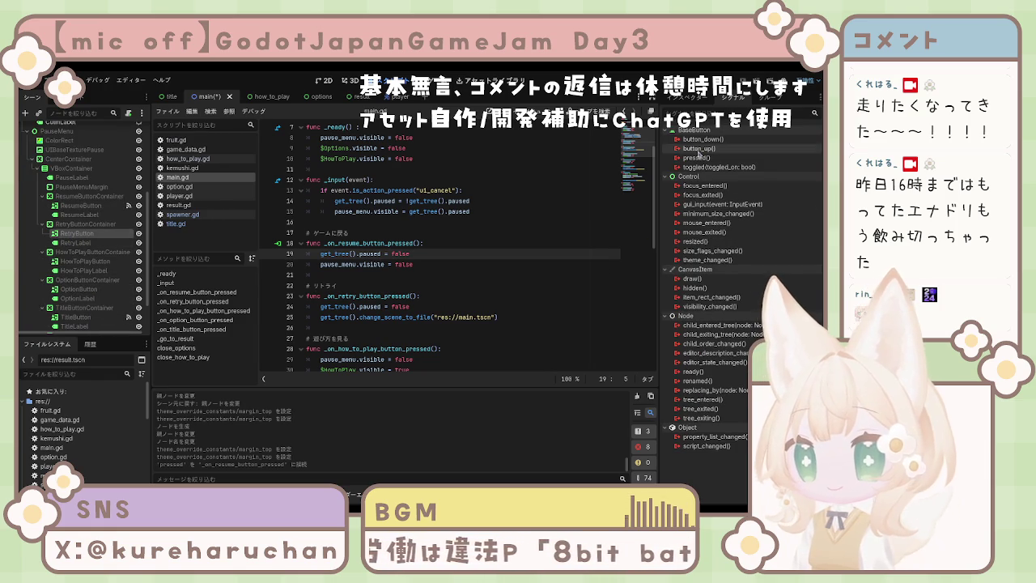
{"action": "left_click", "coordinate": [696, 158]}
{"action": "left_click", "coordinate": [89, 224]}
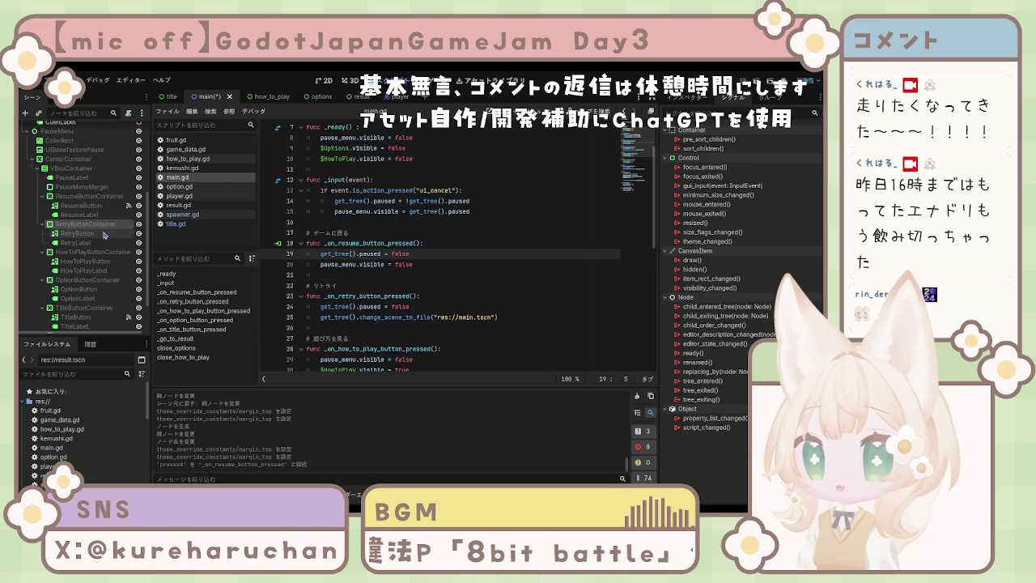
{"action": "left_click", "coordinate": [76, 234]}
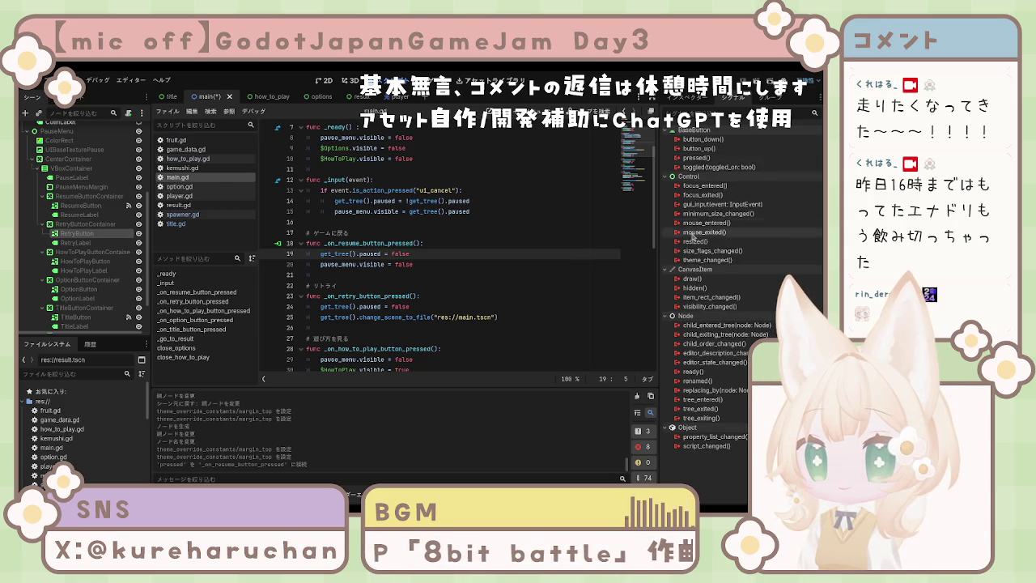
{"action": "left_click", "coordinate": [696, 158]}
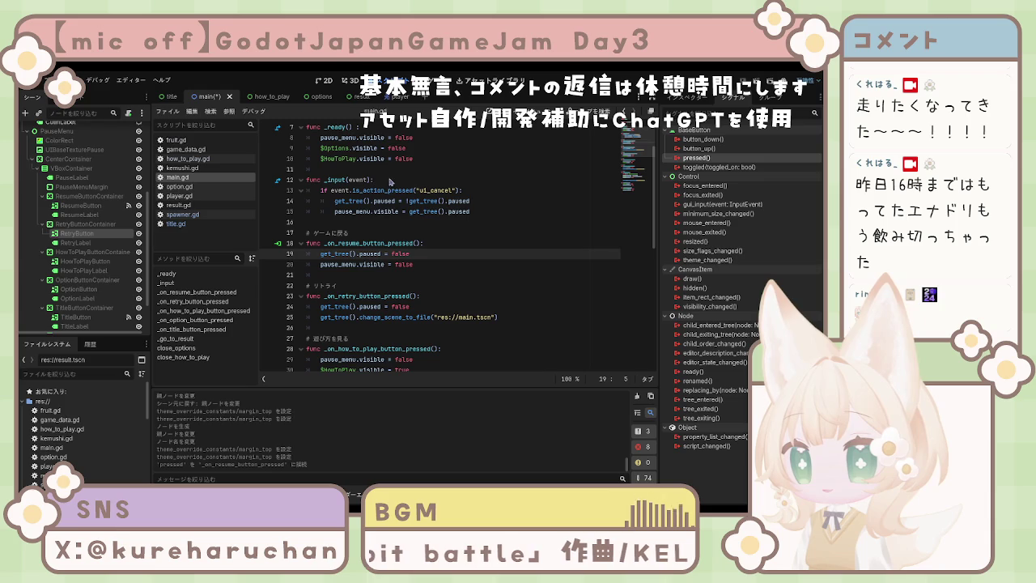
{"action": "left_click", "coordinate": [361, 388]}
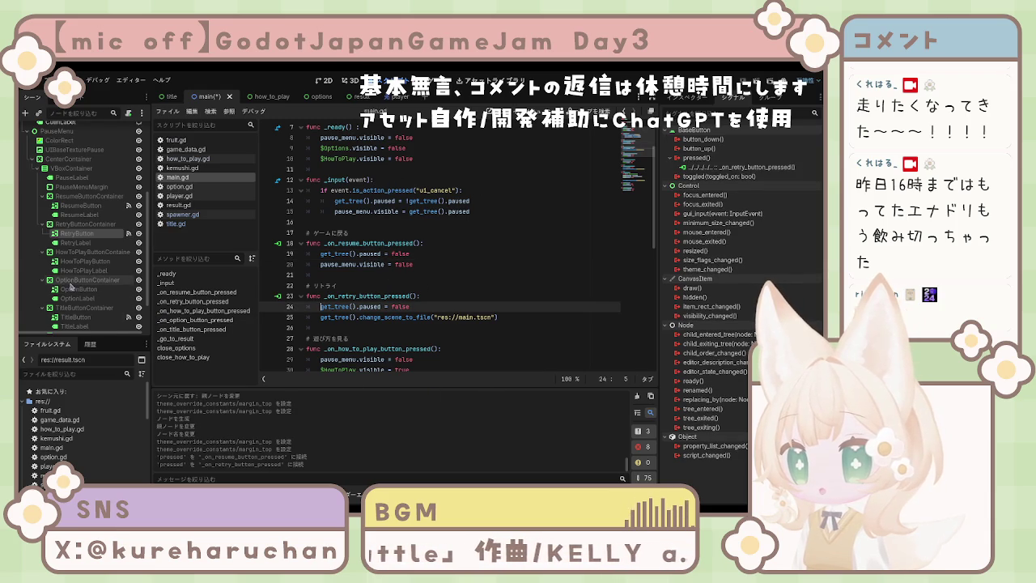
Connect HowToPlayButton's pressed signal to _on_how_to_play_button_pressed and check OptionButton's signals.
{"action": "left_click", "coordinate": [84, 260]}
{"action": "scroll", "coordinate": [445, 259], "scroll_direction": "down", "scroll_amount": 3}
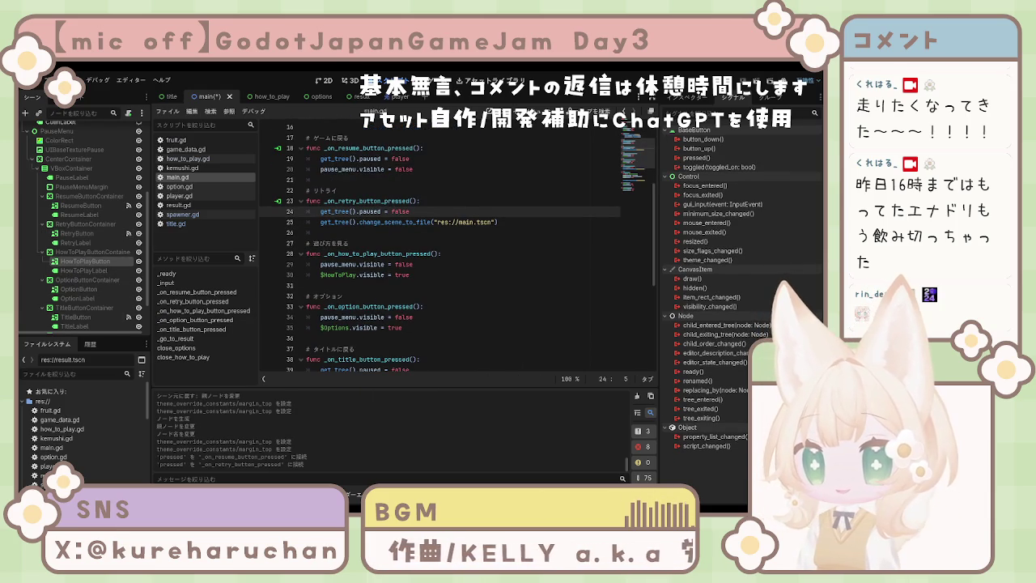
{"action": "mouse_move", "coordinate": [436, 330]}
{"action": "left_mouse_down"}
{"action": "mouse_move", "coordinate": [372, 275]}
{"action": "mouse_move", "coordinate": [324, 264]}
{"action": "left_mouse_up"}
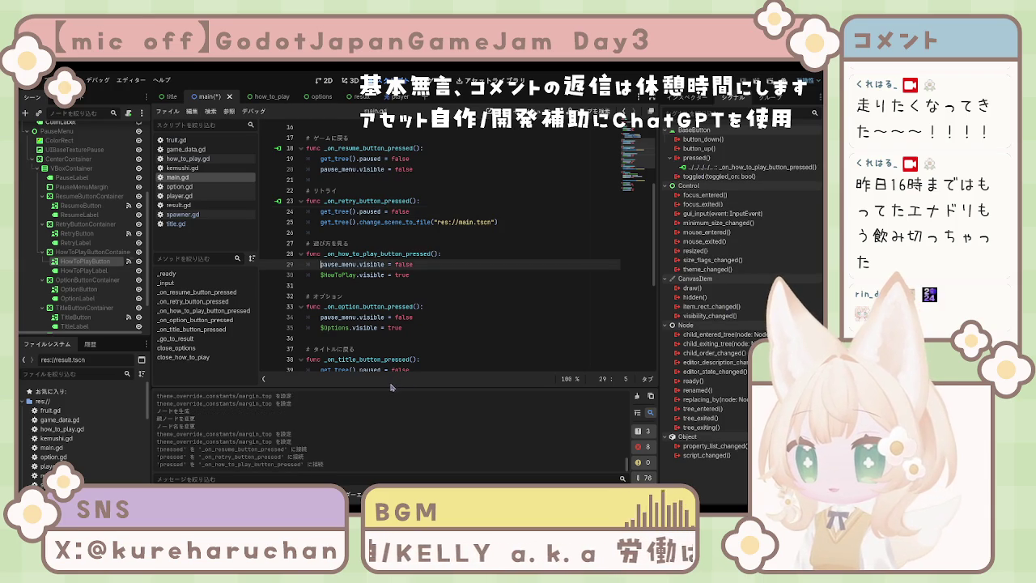
{"action": "left_click", "coordinate": [80, 289]}
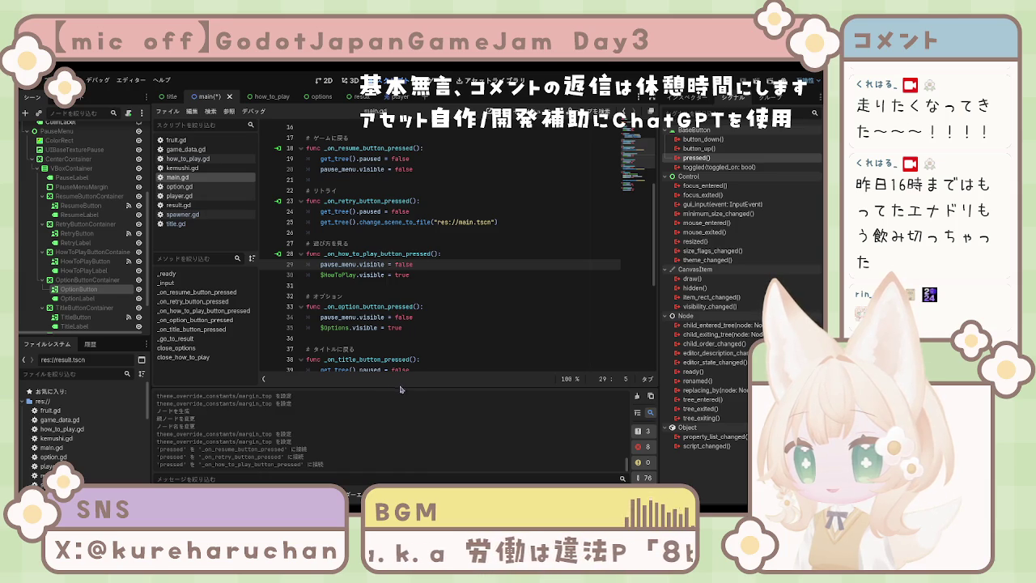
Disconnect TitleButton from _on_resume_button_pressed, save main.gd, and run the game.
{"action": "left_click", "coordinate": [75, 316]}
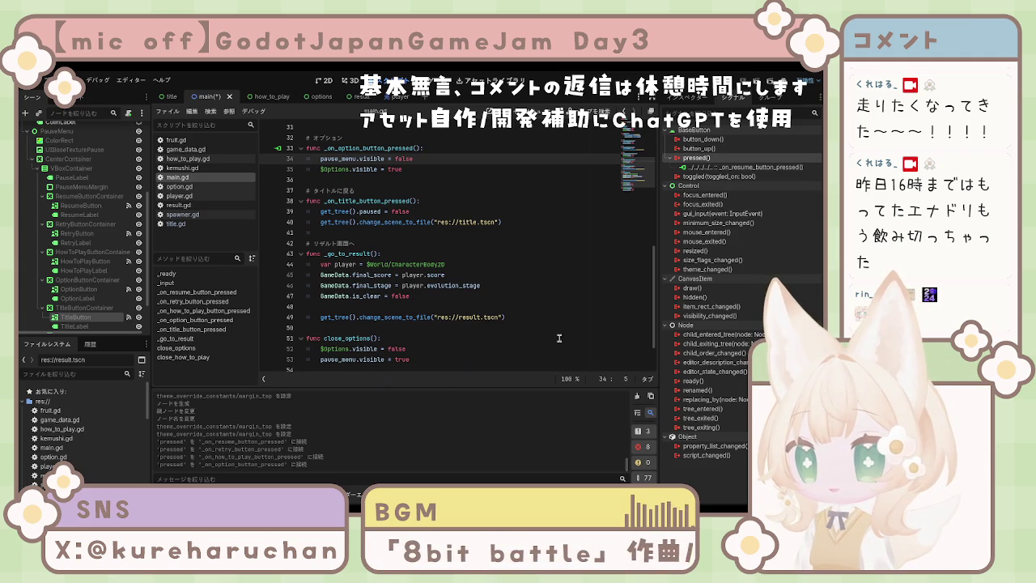
{"action": "key", "text": "Delete"}
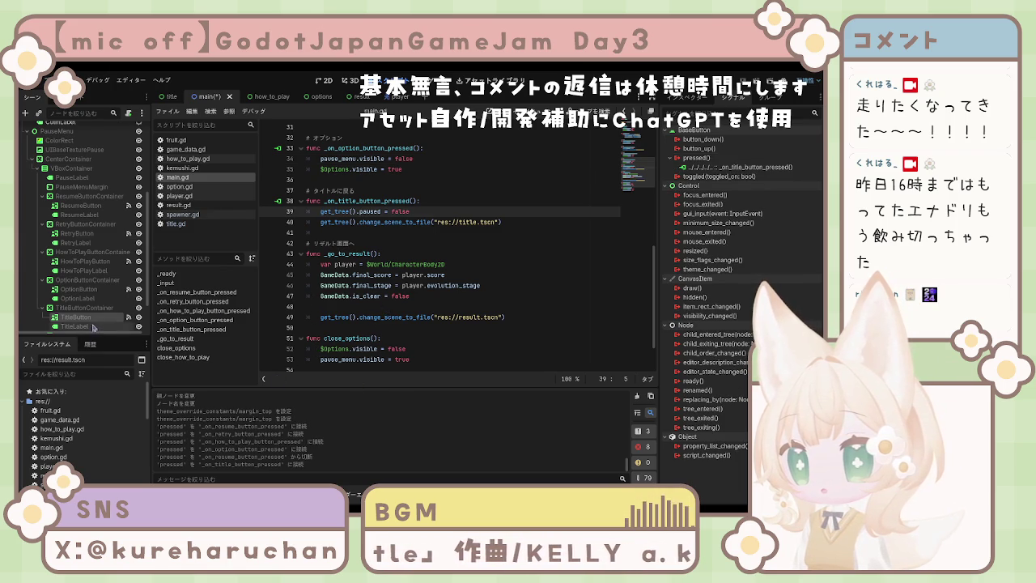
{"action": "scroll", "coordinate": [96, 319], "scroll_direction": "down", "scroll_amount": 2}
{"action": "scroll", "coordinate": [90, 313], "scroll_direction": "up", "scroll_amount": 8}
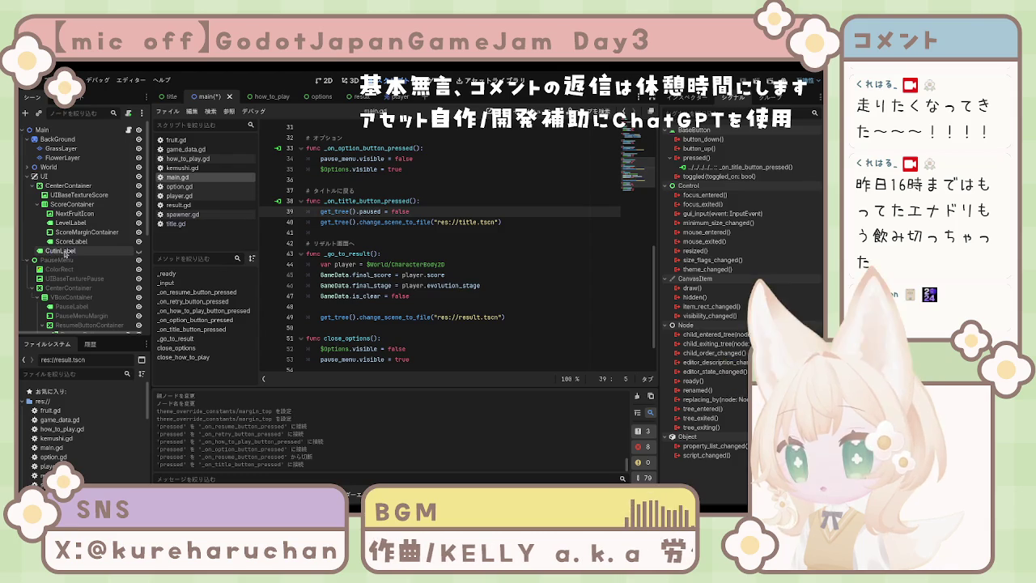
{"action": "scroll", "coordinate": [557, 260], "scroll_direction": "up", "scroll_amount": 10}
{"action": "scroll", "coordinate": [489, 259], "scroll_direction": "down", "scroll_amount": 2}
{"action": "scroll", "coordinate": [446, 267], "scroll_direction": "down", "scroll_amount": 1}
{"action": "scroll", "coordinate": [380, 233], "scroll_direction": "up", "scroll_amount": 3}
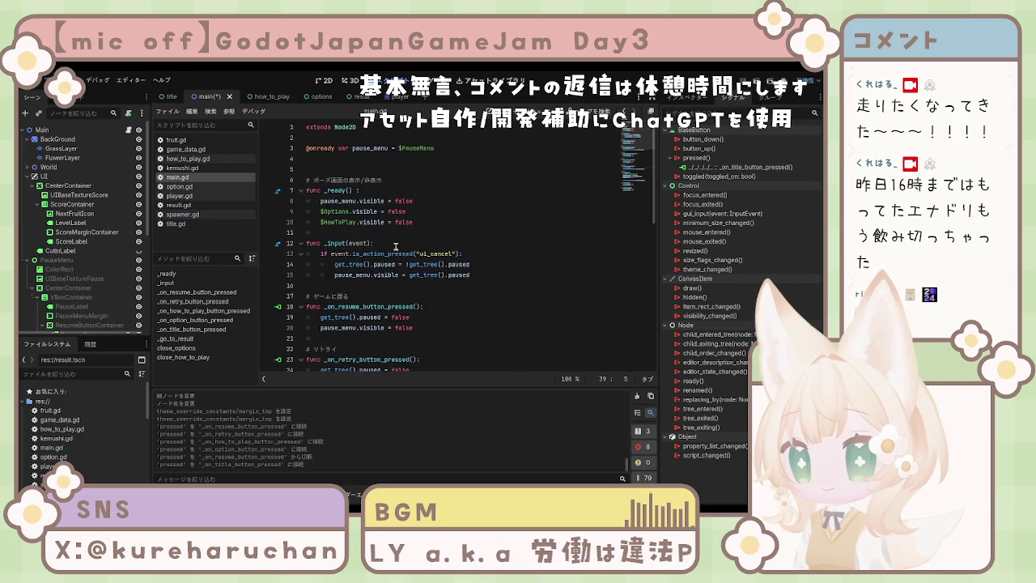
{"action": "scroll", "coordinate": [410, 246], "scroll_direction": "down", "scroll_amount": 5}
{"action": "scroll", "coordinate": [420, 246], "scroll_direction": "up", "scroll_amount": 5}
{"action": "key", "text": "ctrl+s"}
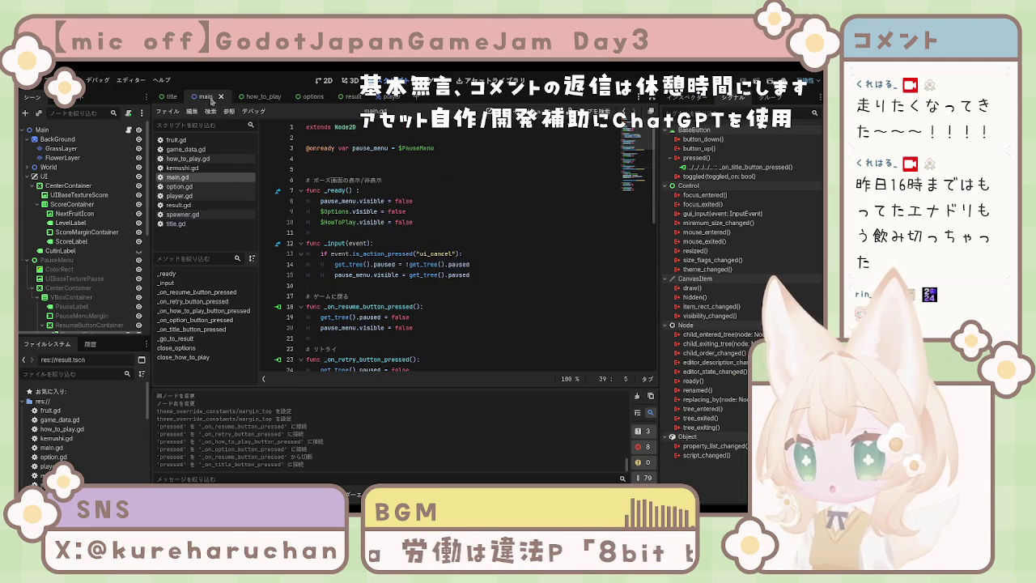
{"action": "key", "text": "F5"}
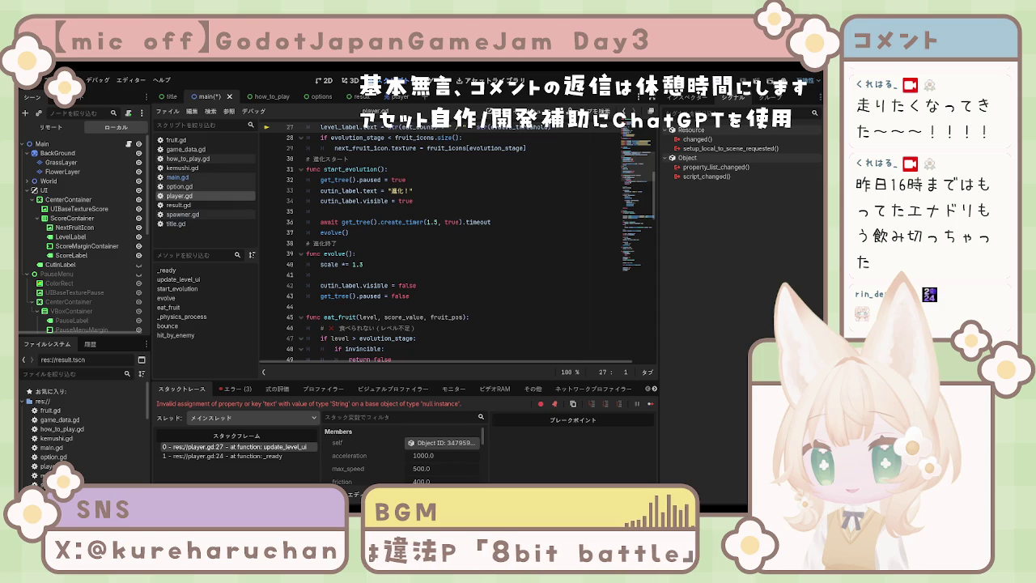
Save the main scene after reading the null-instance error at player.gd:27.
{"action": "scroll", "coordinate": [375, 290], "scroll_direction": "down", "scroll_amount": 9}
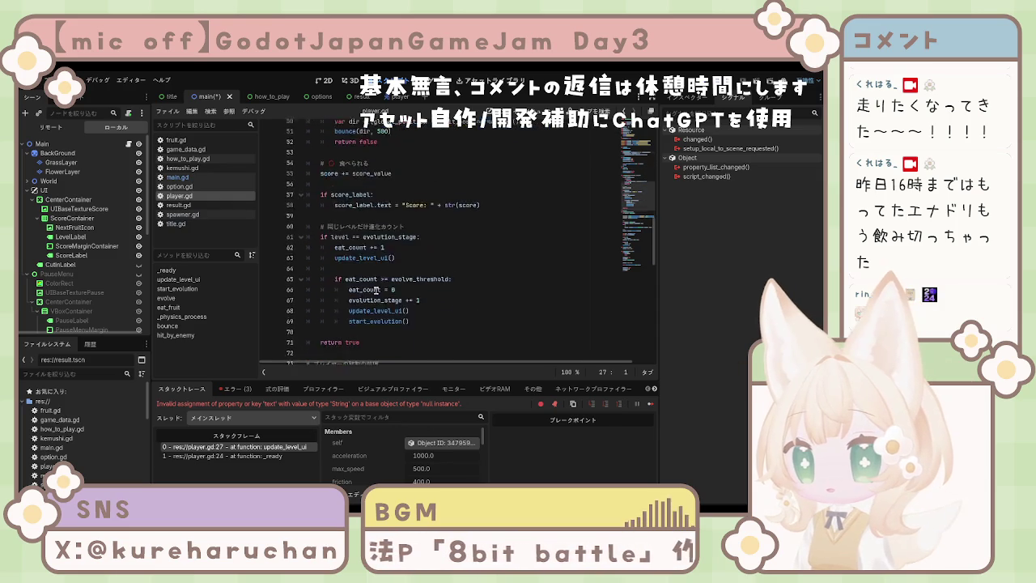
{"action": "scroll", "coordinate": [375, 290], "scroll_direction": "up", "scroll_amount": 18}
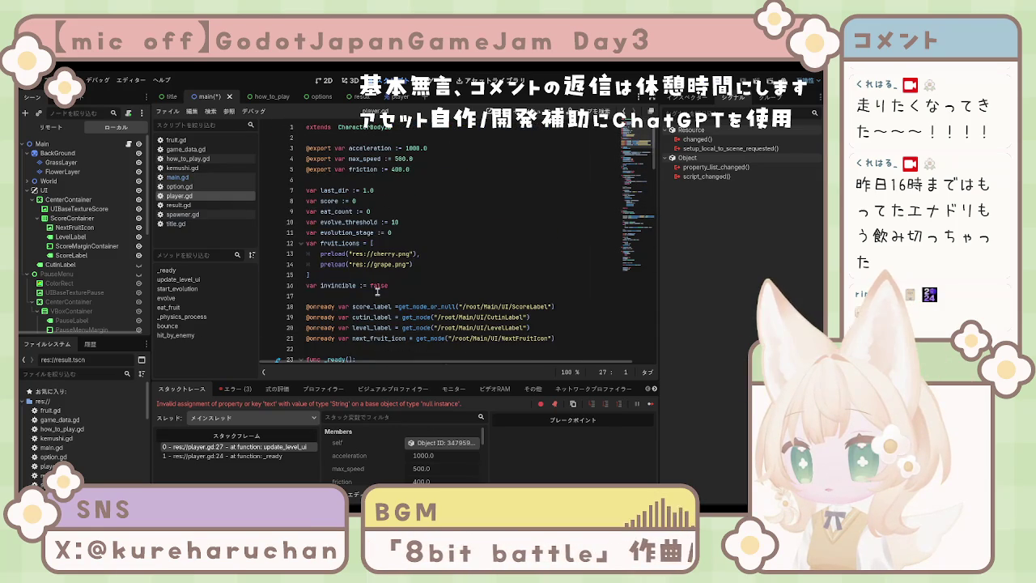
{"action": "key", "text": "ctrl+z"}
{"action": "key", "text": "ctrl+z"}
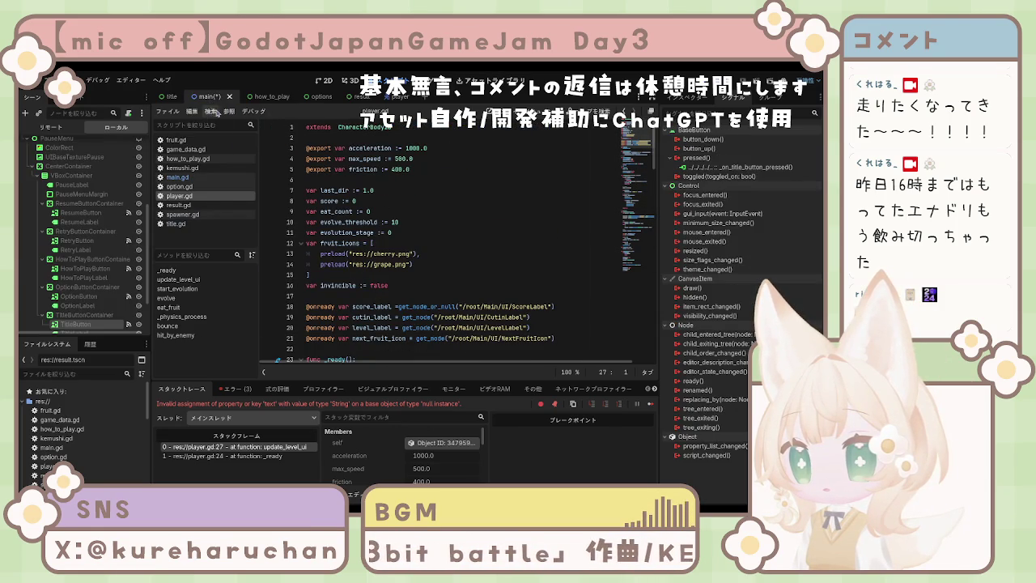
{"action": "scroll", "coordinate": [432, 243], "scroll_direction": "down", "scroll_amount": 4}
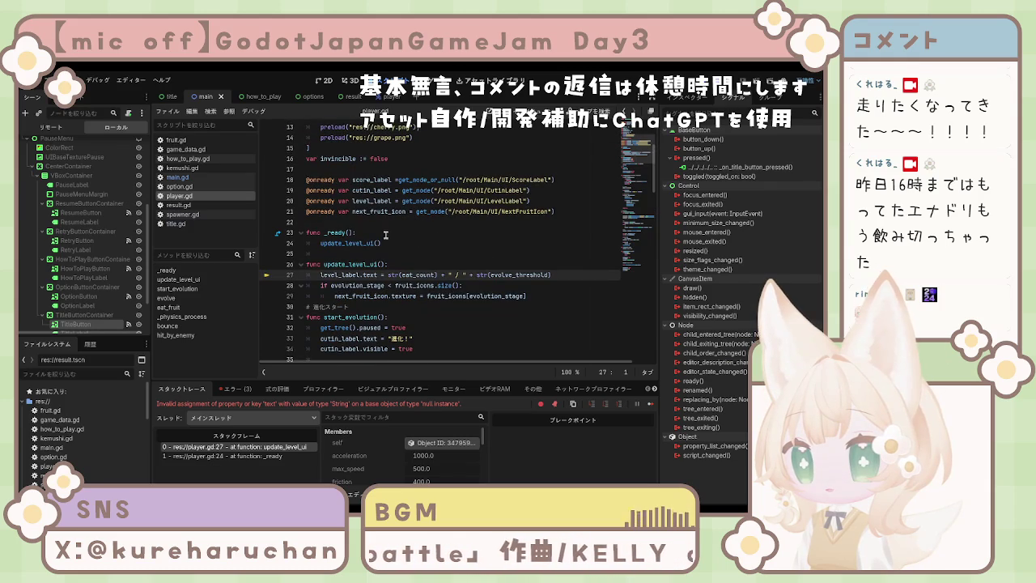
{"action": "scroll", "coordinate": [416, 238], "scroll_direction": "down", "scroll_amount": 20}
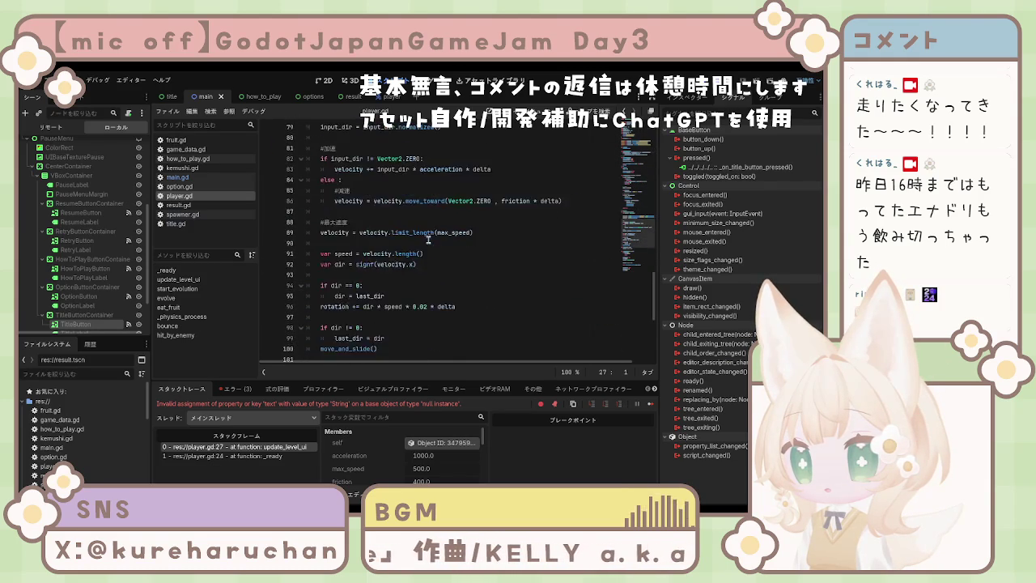
{"action": "scroll", "coordinate": [429, 238], "scroll_direction": "up", "scroll_amount": 3}
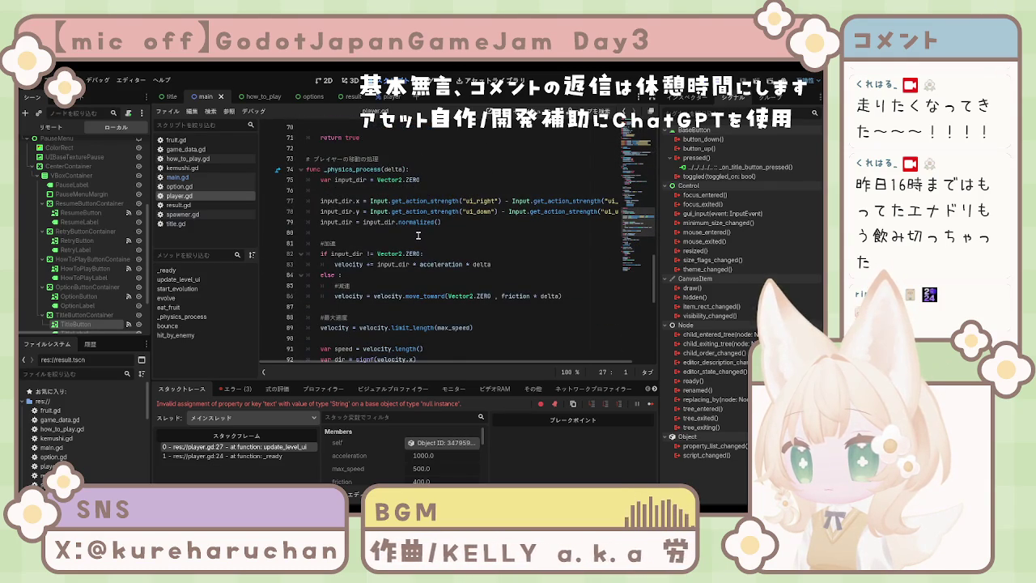
{"action": "scroll", "coordinate": [418, 235], "scroll_direction": "down", "scroll_amount": 1}
{"action": "scroll", "coordinate": [419, 240], "scroll_direction": "up", "scroll_amount": 12}
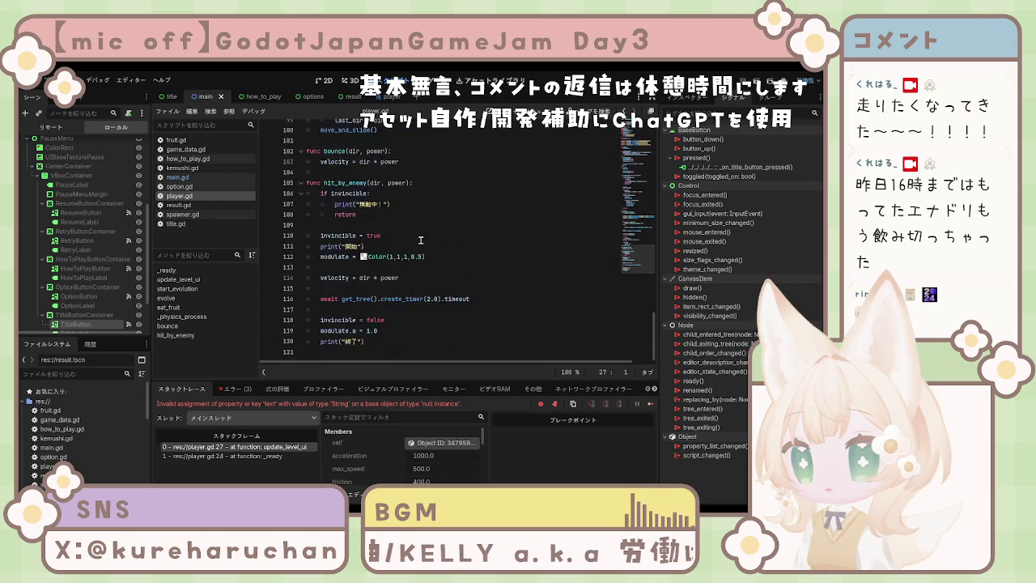
{"action": "scroll", "coordinate": [421, 243], "scroll_direction": "up", "scroll_amount": 3}
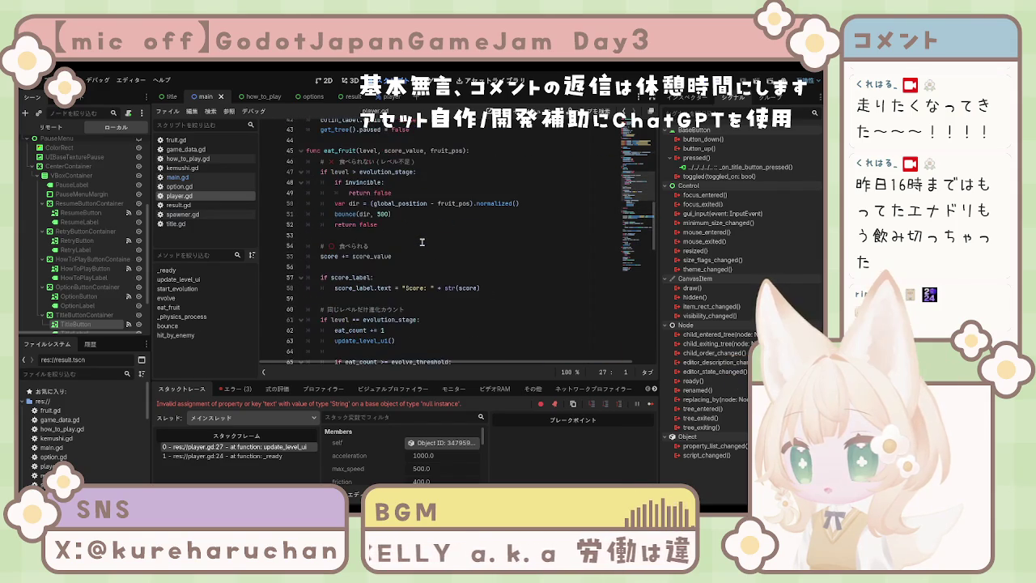
{"action": "scroll", "coordinate": [356, 264], "scroll_direction": "up", "scroll_amount": 4}
{"action": "scroll", "coordinate": [356, 264], "scroll_direction": "up", "scroll_amount": 5}
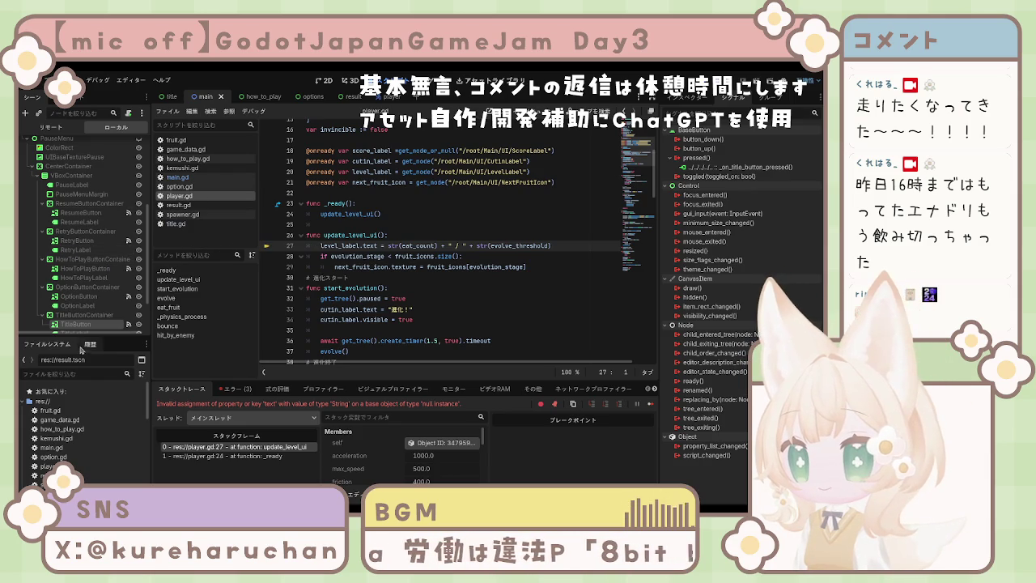
{"action": "left_click_drag", "start_coordinate": [76, 336], "coordinate": [78, 451]}
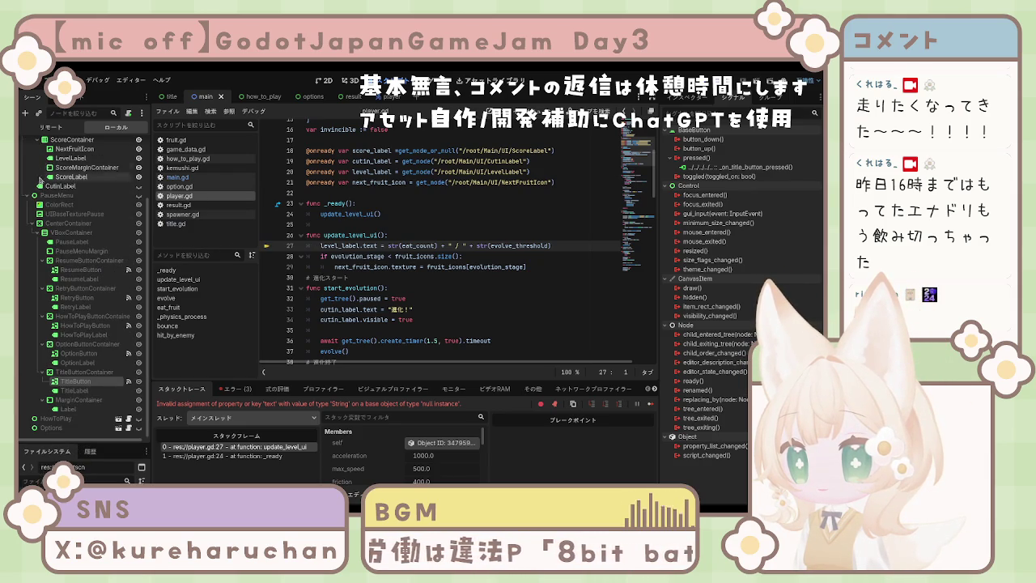
Inspect the PauseLabel node under PauseMenu, then bring up main.gd in the script editor.
{"action": "scroll", "coordinate": [61, 236], "scroll_direction": "up", "scroll_amount": 3}
{"action": "scroll", "coordinate": [61, 237], "scroll_direction": "down", "scroll_amount": 3}
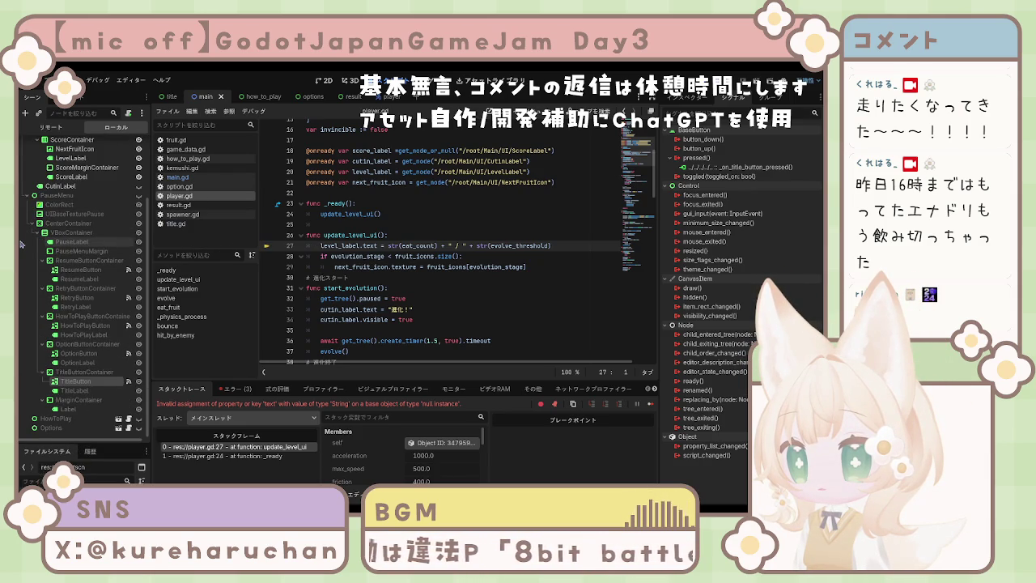
{"action": "left_click", "coordinate": [22, 243]}
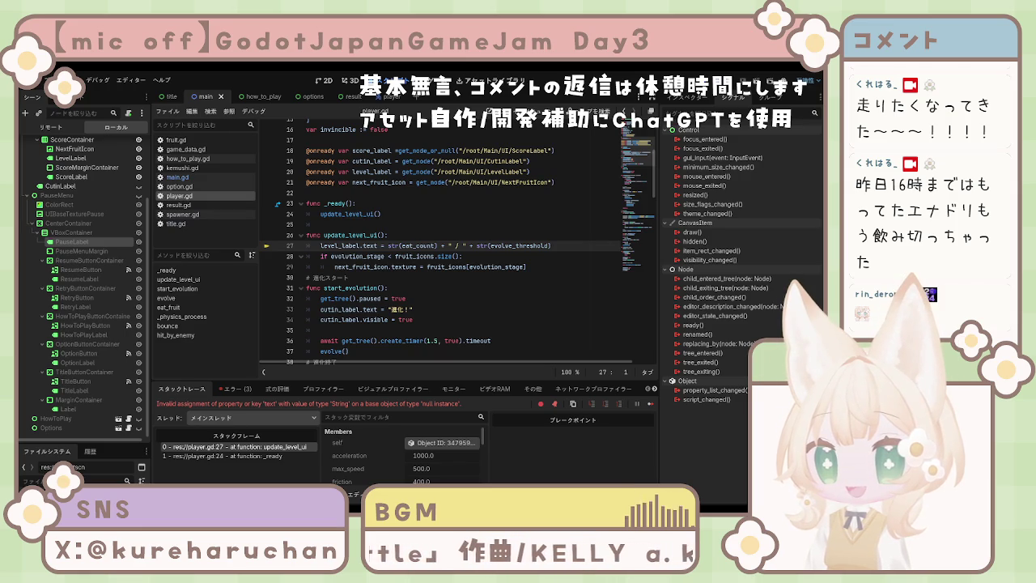
{"action": "scroll", "coordinate": [454, 243], "scroll_direction": "up", "scroll_amount": 5}
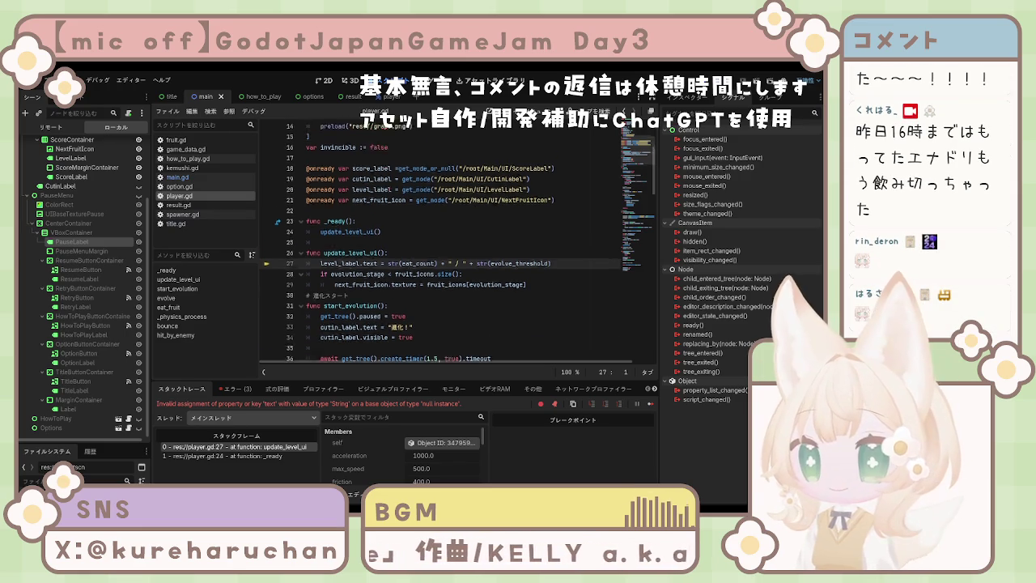
{"action": "left_click", "coordinate": [180, 177]}
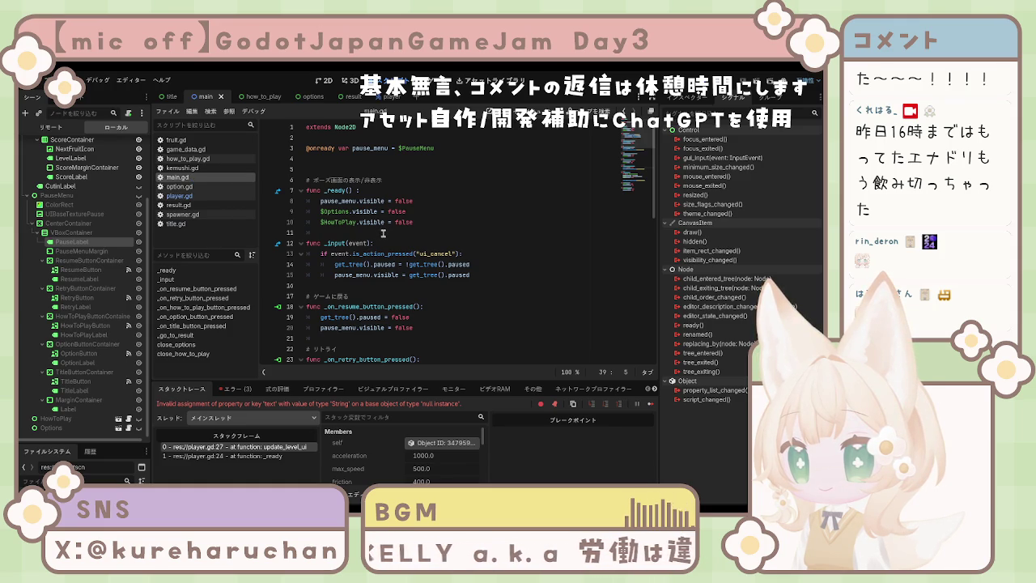
{"action": "left_click", "coordinate": [409, 149]}
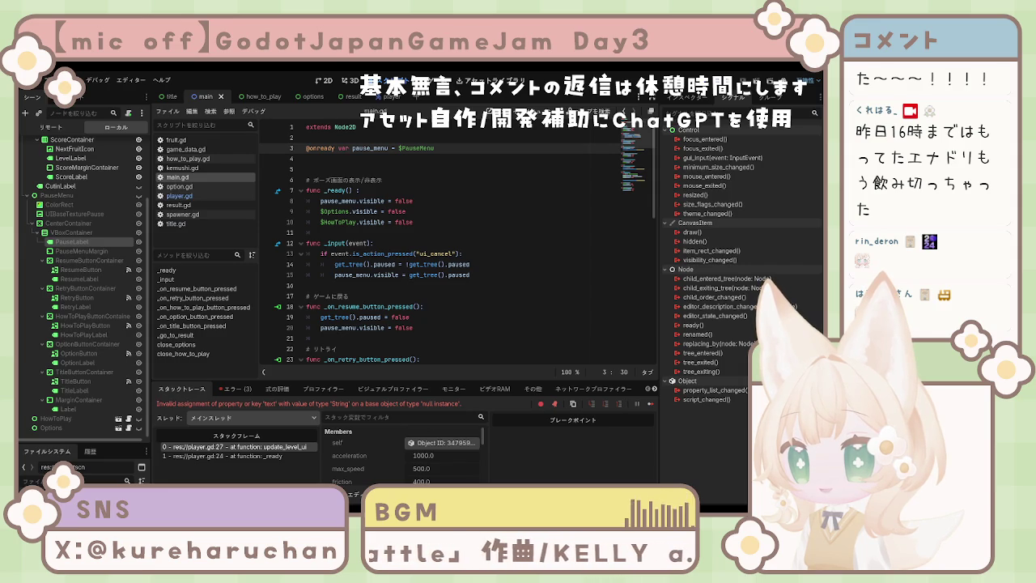
{"action": "scroll", "coordinate": [453, 243], "scroll_direction": "down", "scroll_amount": 2}
{"action": "scroll", "coordinate": [465, 243], "scroll_direction": "down", "scroll_amount": 1}
{"action": "scroll", "coordinate": [465, 243], "scroll_direction": "down", "scroll_amount": 8}
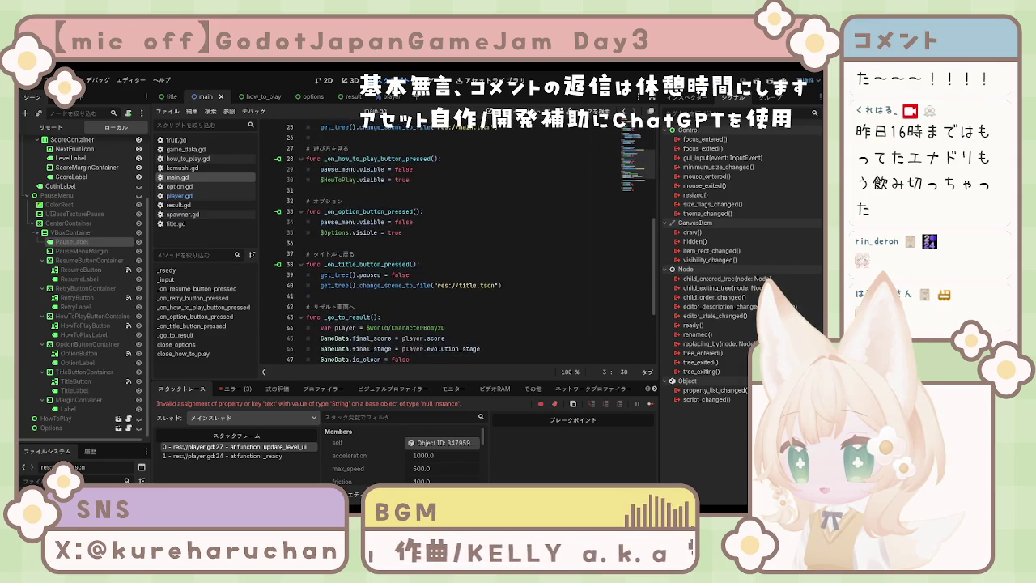
{"action": "scroll", "coordinate": [465, 243], "scroll_direction": "down", "scroll_amount": 1}
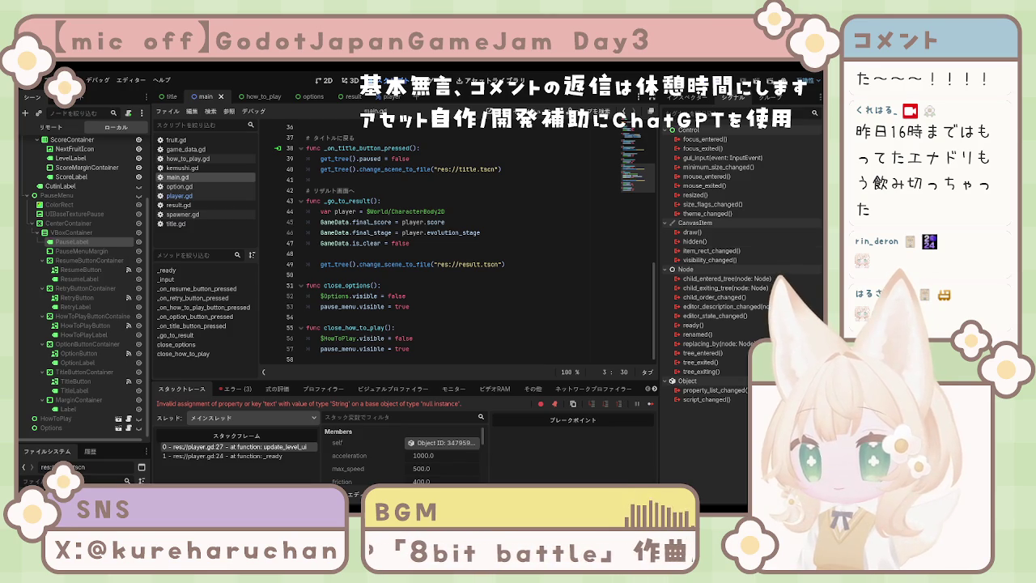
{"action": "left_click", "coordinate": [420, 200]}
{"action": "scroll", "coordinate": [420, 224], "scroll_direction": "up", "scroll_amount": 10}
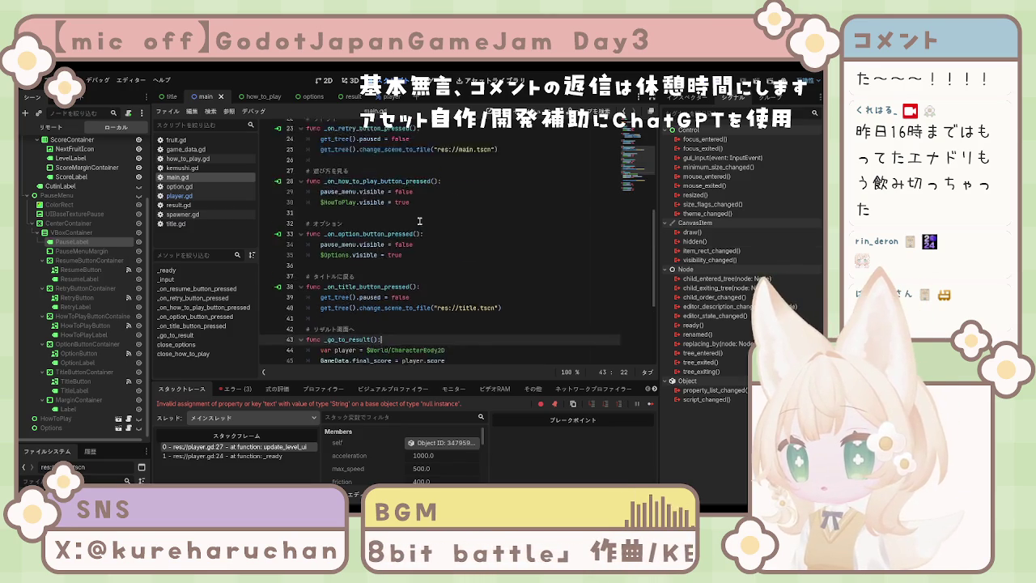
{"action": "scroll", "coordinate": [420, 225], "scroll_direction": "up", "scroll_amount": 1}
{"action": "key", "text": "ctrl+a"}
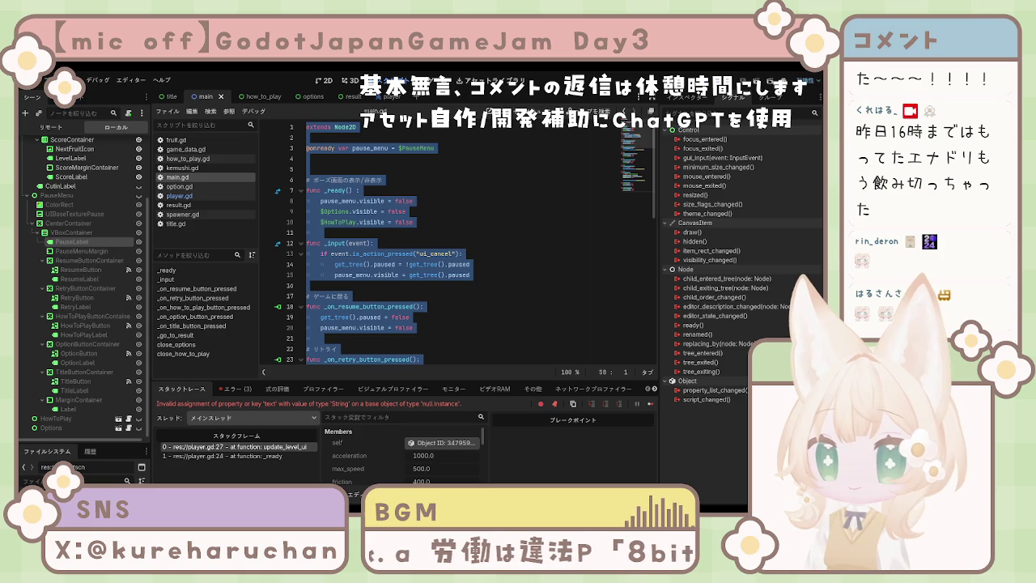
{"action": "left_click", "coordinate": [382, 180]}
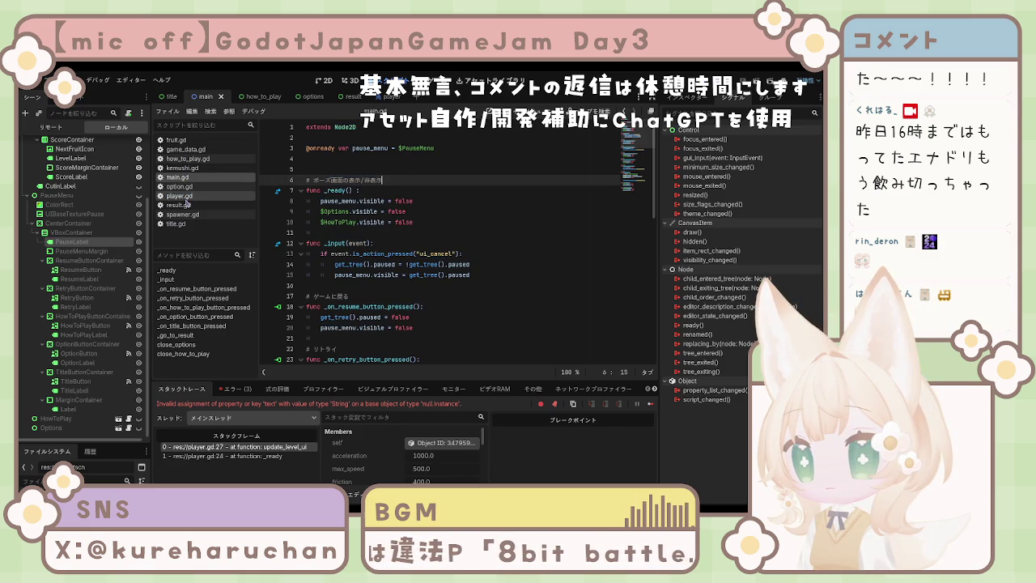
{"action": "left_click", "coordinate": [185, 188]}
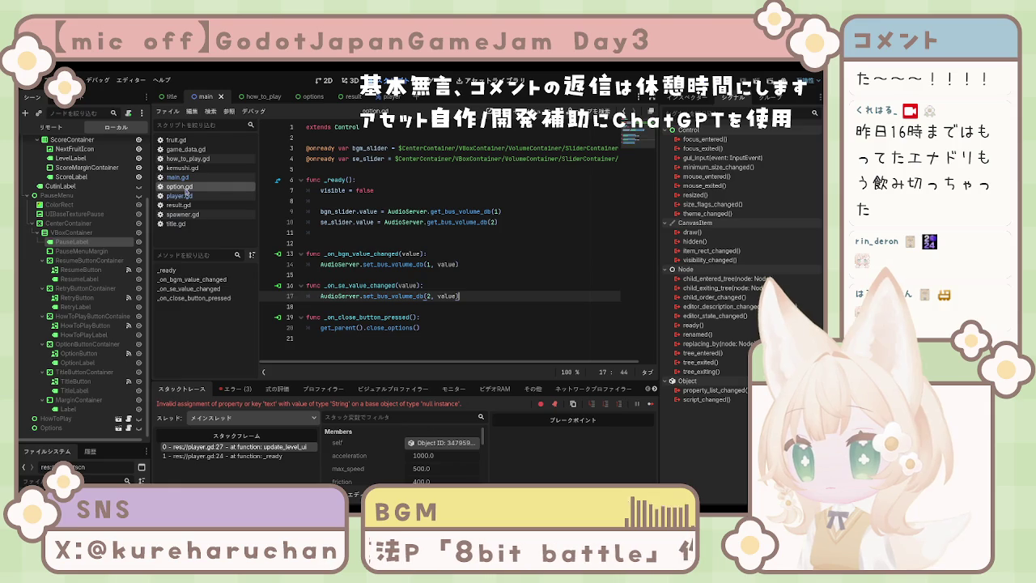
{"action": "left_click", "coordinate": [186, 196]}
{"action": "left_click", "coordinate": [186, 206]}
{"action": "left_click", "coordinate": [185, 214]}
{"action": "left_click", "coordinate": [186, 205]}
{"action": "left_click", "coordinate": [180, 178]}
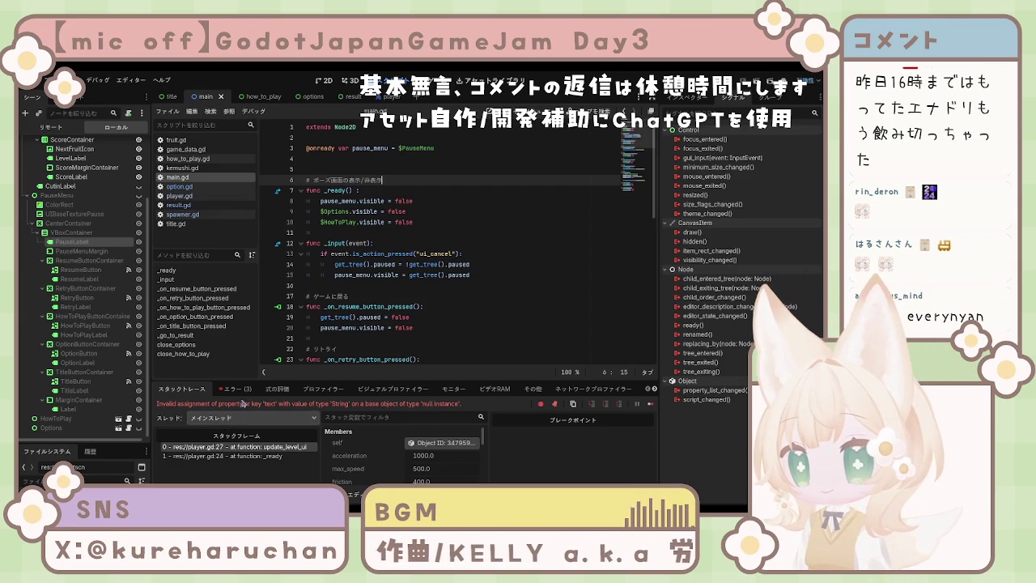
List the three debugger errors and jump to player.gd's failing lines 20, 21 and update_level_ui.
{"action": "left_click", "coordinate": [237, 389]}
{"action": "left_click", "coordinate": [233, 431]}
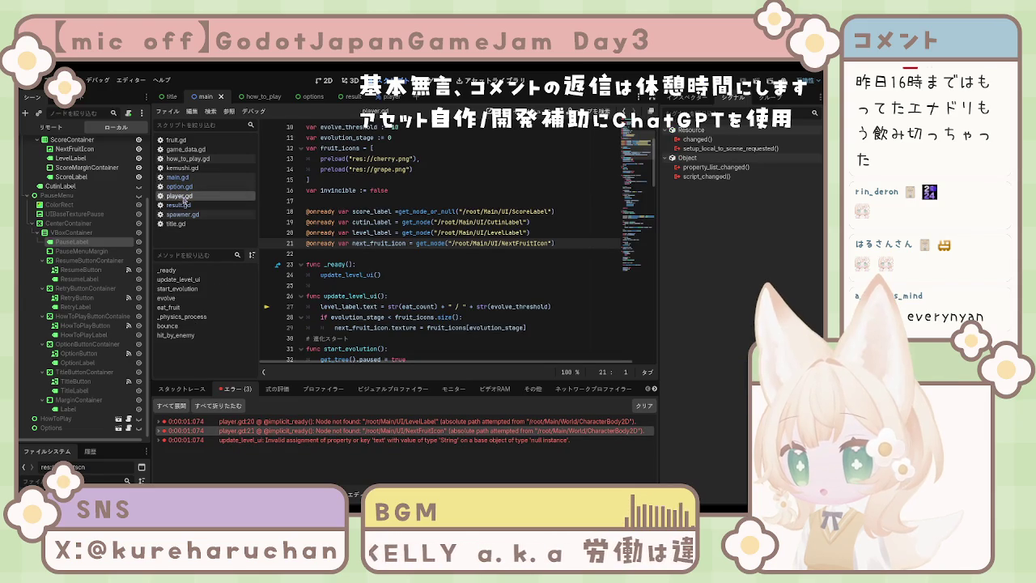
{"action": "left_click", "coordinate": [333, 266]}
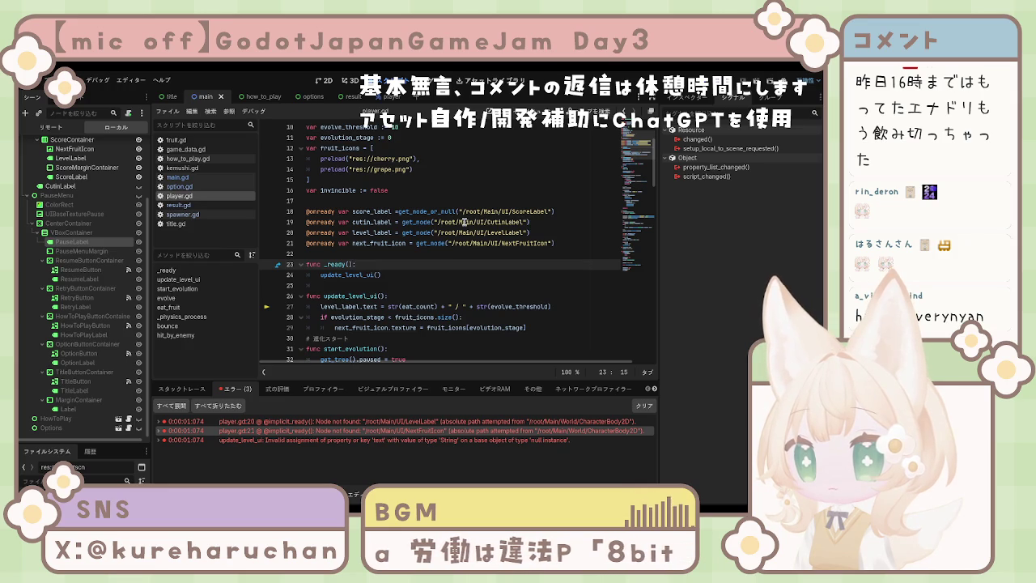
{"action": "left_click", "coordinate": [470, 211]}
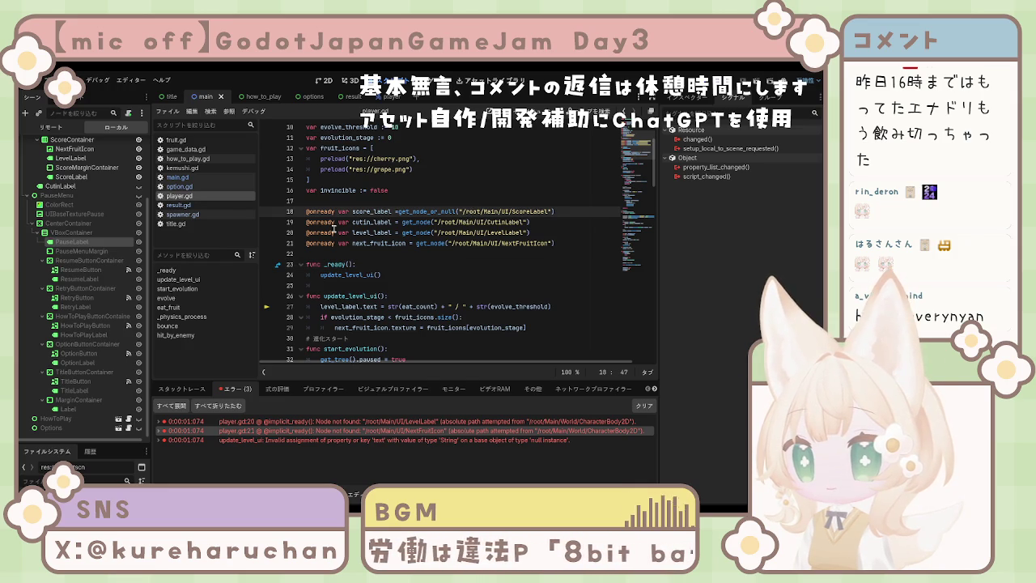
{"action": "left_click", "coordinate": [235, 441]}
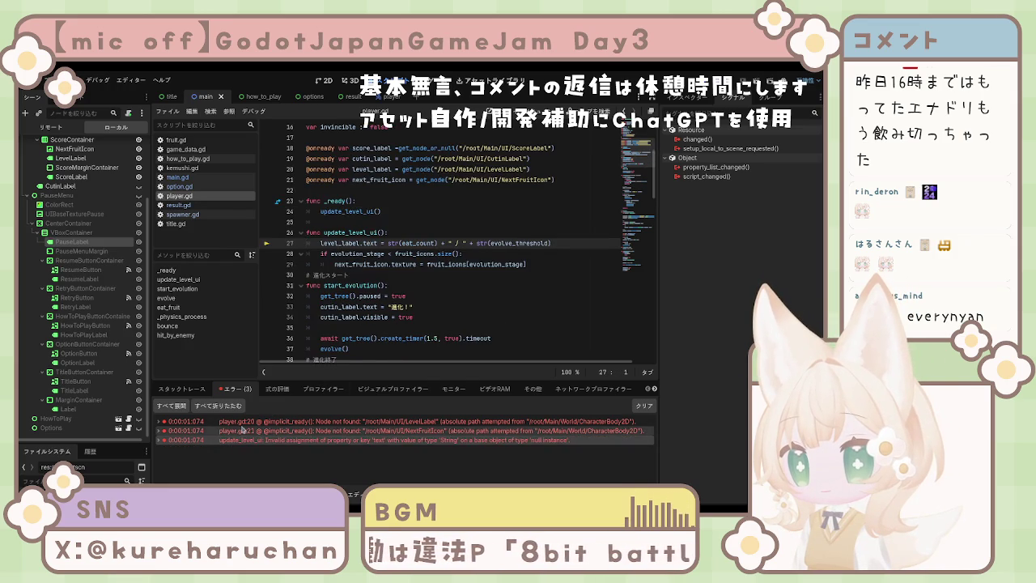
{"action": "left_click", "coordinate": [243, 422]}
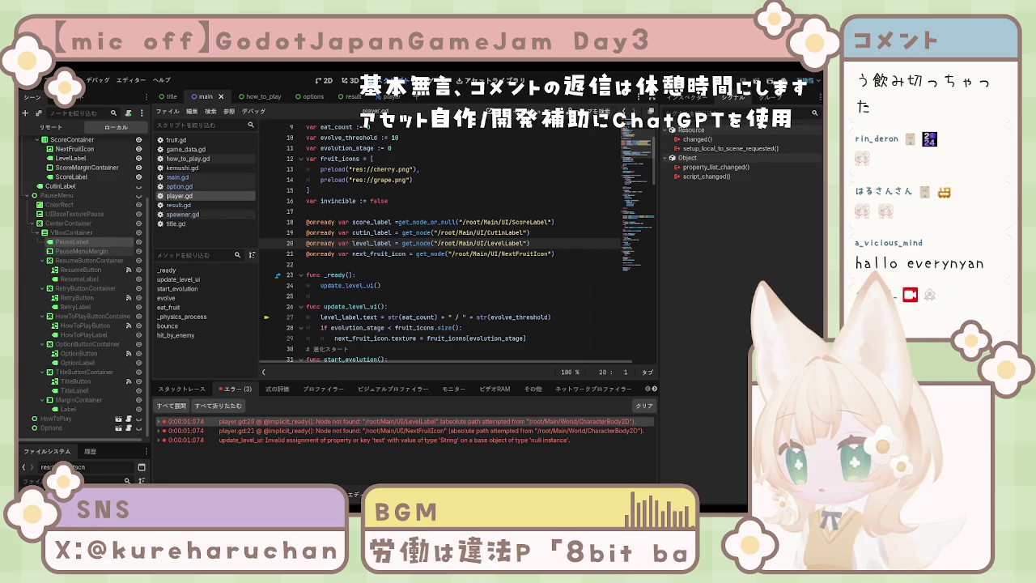
Inspect the score_label, cutin_label and level_label declarations, then select LevelLabel in the scene.
{"action": "left_click", "coordinate": [459, 222]}
{"action": "left_click", "coordinate": [460, 232]}
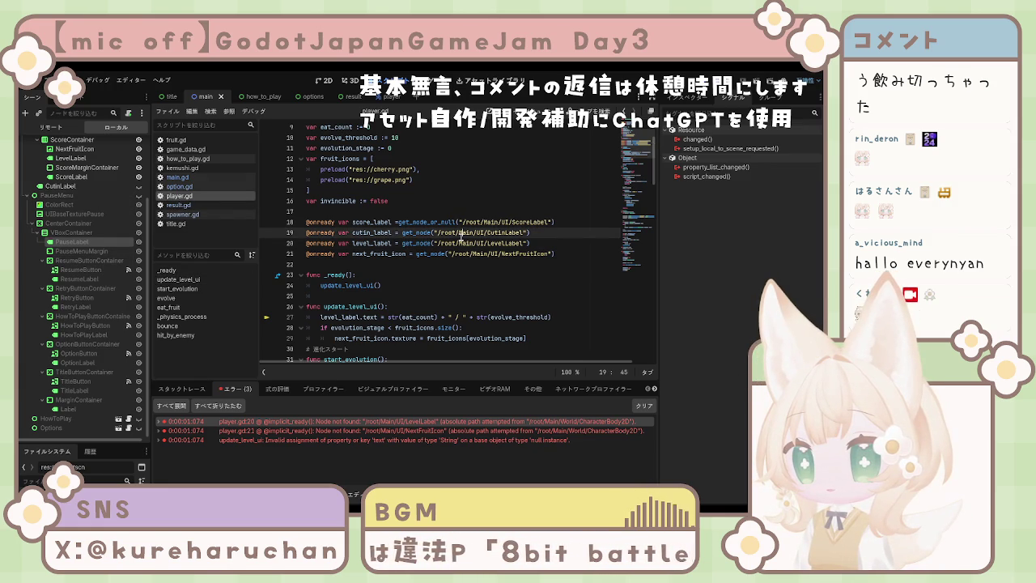
{"action": "left_click", "coordinate": [394, 242]}
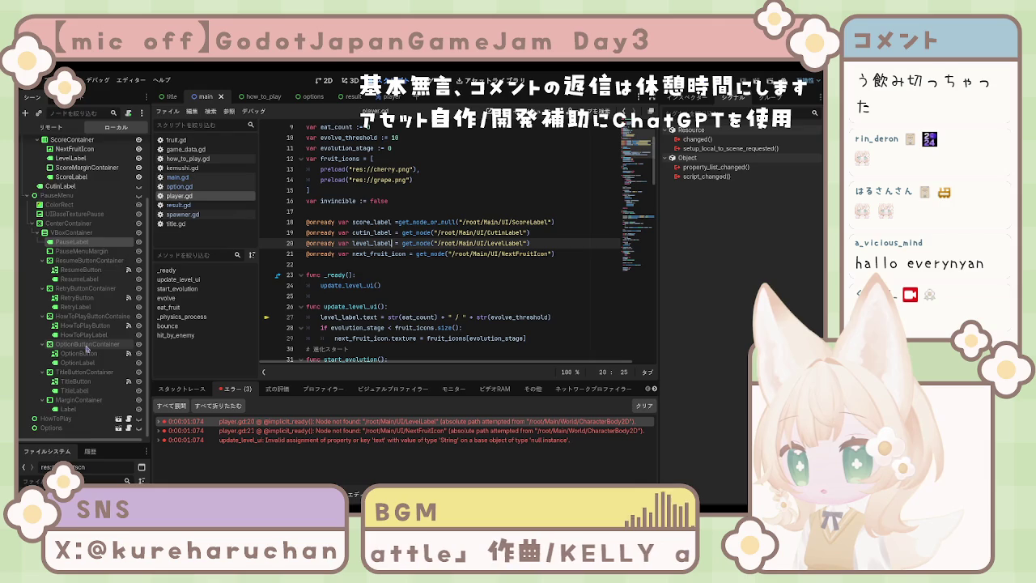
{"action": "scroll", "coordinate": [86, 348], "scroll_direction": "up", "scroll_amount": 3}
{"action": "scroll", "coordinate": [86, 348], "scroll_direction": "down", "scroll_amount": 3}
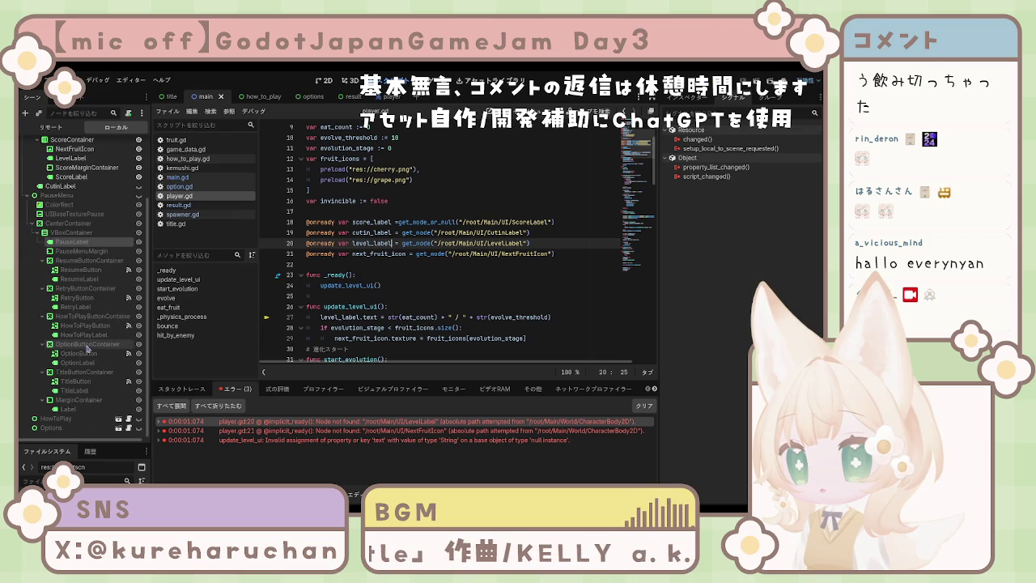
{"action": "scroll", "coordinate": [87, 349], "scroll_direction": "up", "scroll_amount": 3}
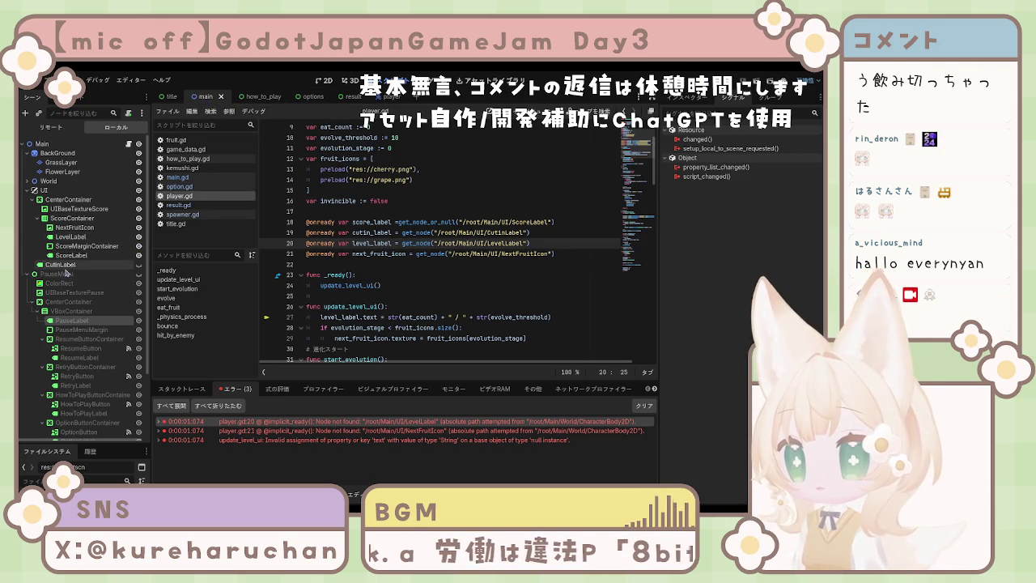
{"action": "left_click", "coordinate": [74, 237]}
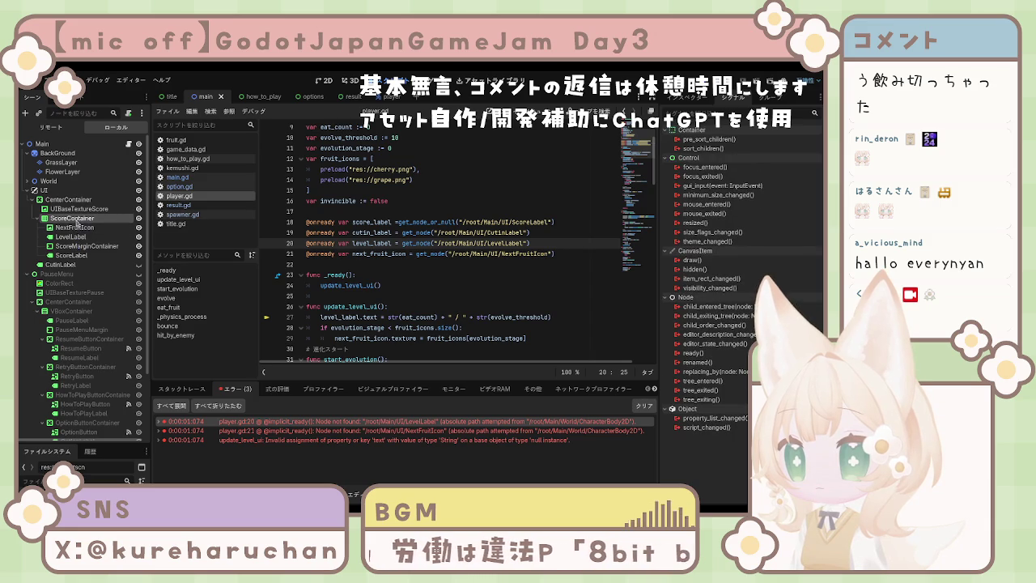
Drop LevelLabel's node path into line 20 and delete the old /root/Main/UI prefix.
{"action": "left_click_drag", "start_coordinate": [81, 238], "coordinate": [487, 243]}
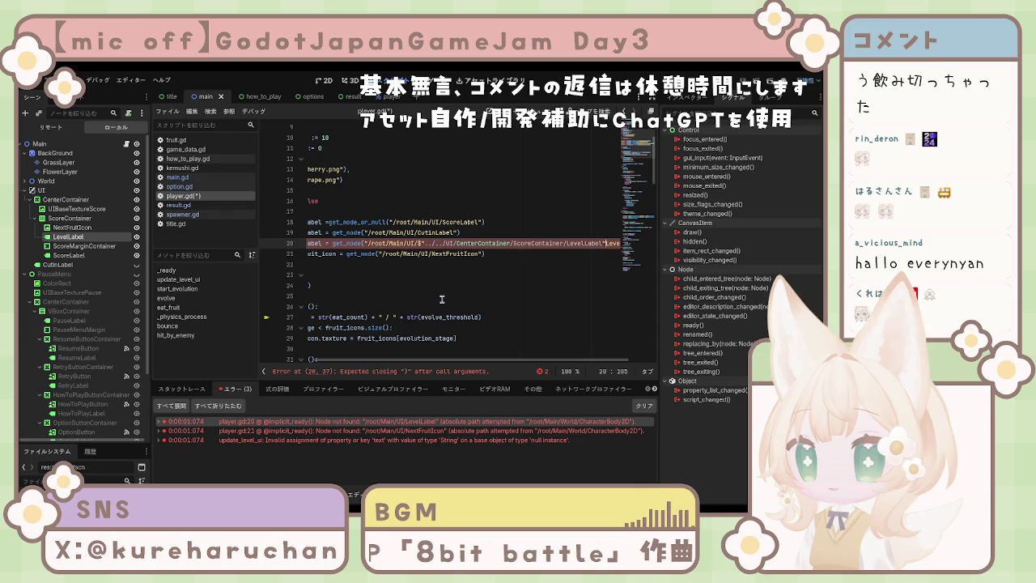
{"action": "left_click_drag", "start_coordinate": [422, 243], "coordinate": [362, 243]}
{"action": "key", "text": "BackSpace"}
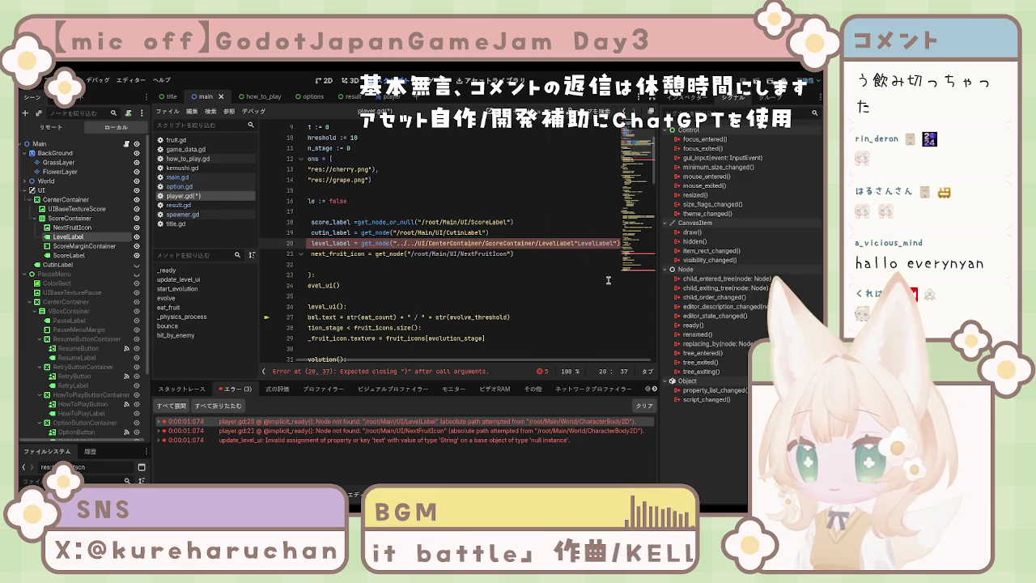
Tidy line 20 so level_label reads "../../UI/CenterContainer/ScoreContainer/LevelLabel" without a syntax error.
{"action": "left_click", "coordinate": [530, 242]}
{"action": "left_click", "coordinate": [442, 243]}
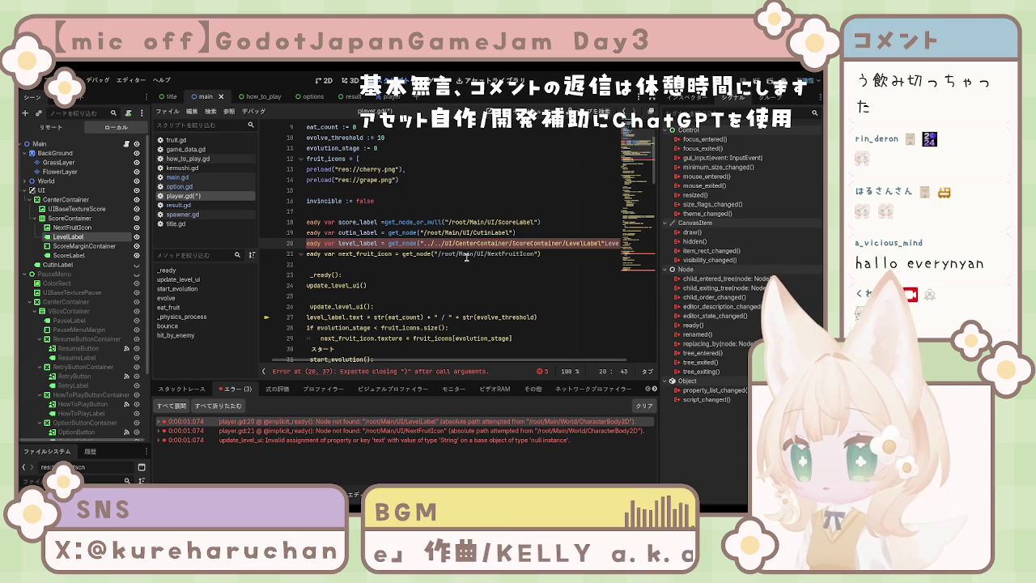
{"action": "key", "text": "Right"}
{"action": "key", "text": "Right"}
{"action": "key", "text": "Right"}
{"action": "key", "text": "Down"}
{"action": "key", "text": "Home"}
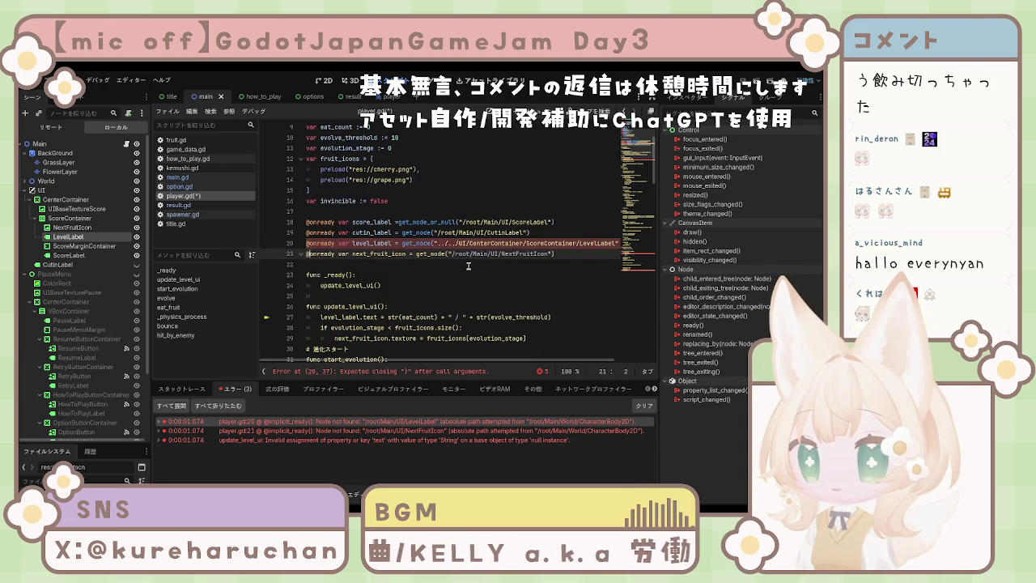
{"action": "key", "text": "Up"}
{"action": "key", "text": "End"}
{"action": "key", "text": "ctrl+v"}
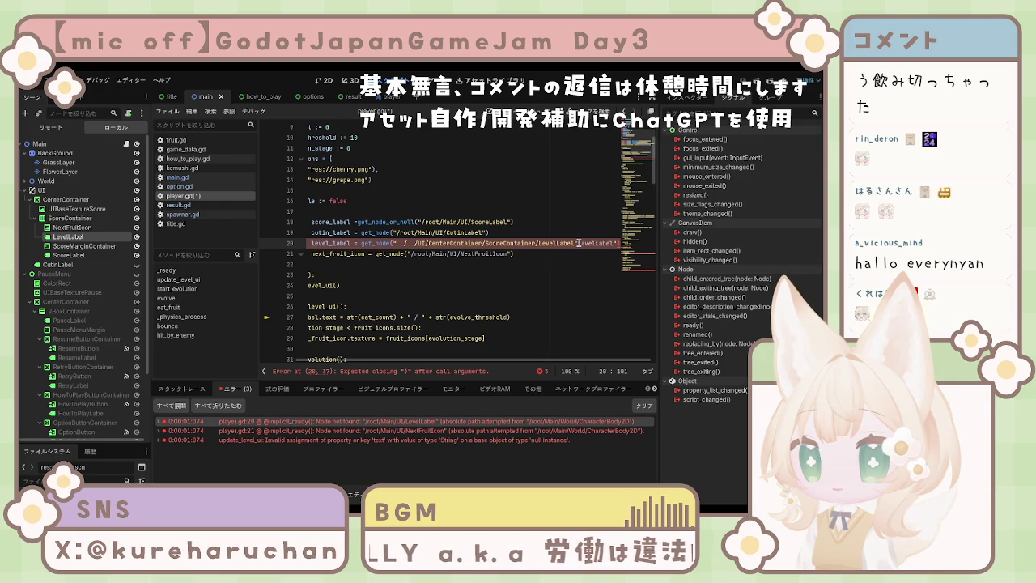
{"action": "key", "text": "ctrl+z"}
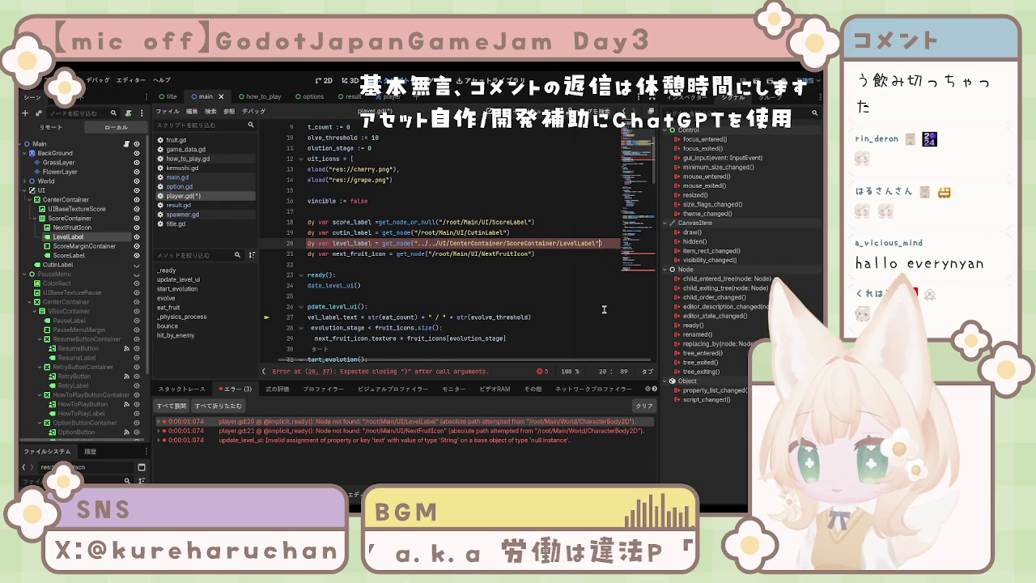
{"action": "left_click", "coordinate": [453, 295]}
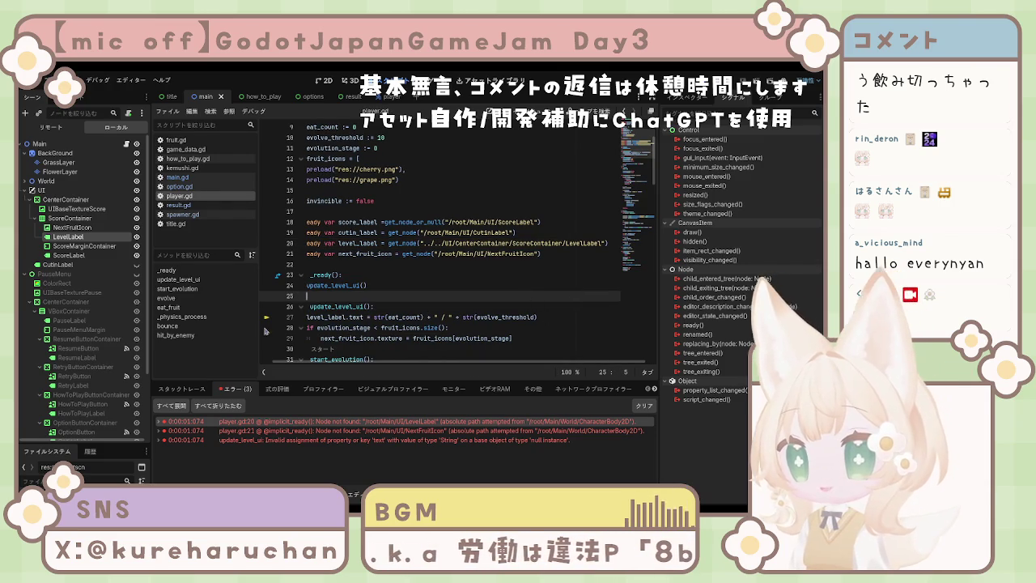
{"action": "left_click", "coordinate": [77, 229]}
Drop ScoreLabel's node path into line 18, attempt removing the old absolute path, and save.
{"action": "left_click", "coordinate": [81, 245]}
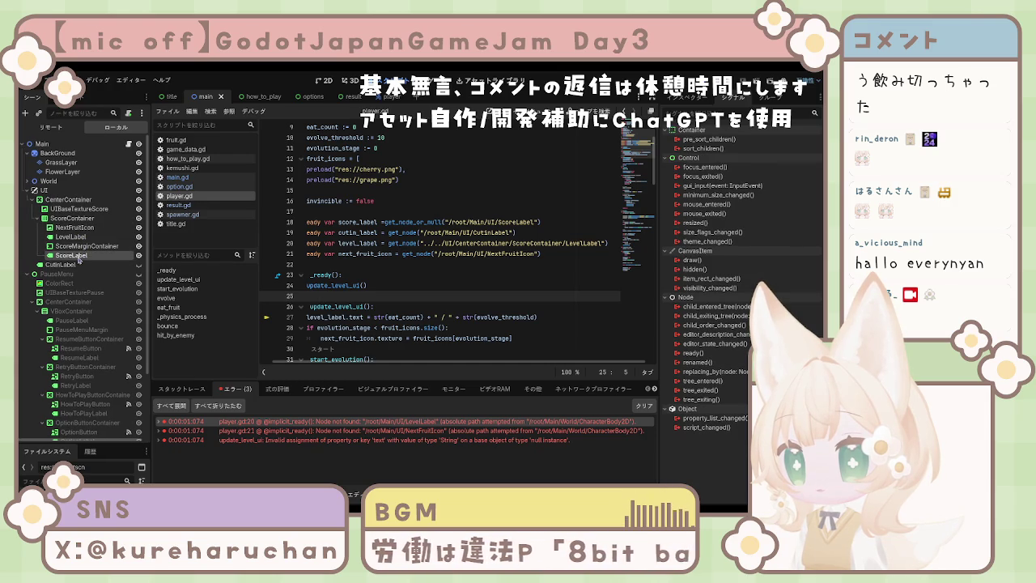
{"action": "mouse_move", "coordinate": [78, 257]}
{"action": "left_mouse_down"}
{"action": "mouse_move", "coordinate": [506, 252]}
{"action": "mouse_move", "coordinate": [500, 235]}
{"action": "mouse_move", "coordinate": [518, 228]}
{"action": "mouse_move", "coordinate": [460, 224]}
{"action": "left_mouse_up"}
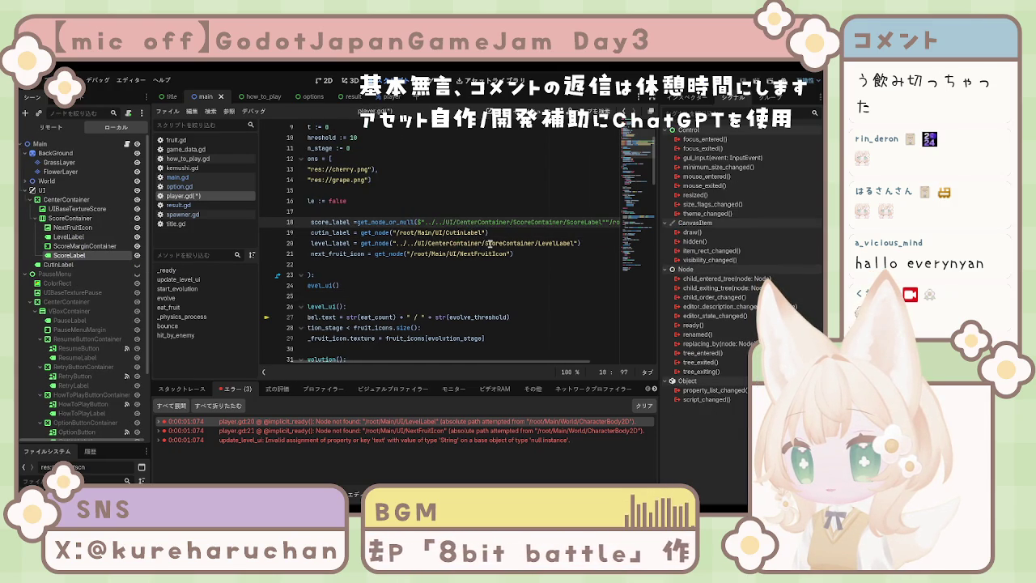
{"action": "scroll", "coordinate": [359, 363], "scroll_direction": "right", "scroll_amount": 3}
{"action": "left_click_drag", "start_coordinate": [527, 223], "coordinate": [617, 226]}
{"action": "key", "text": "ctrl+c"}
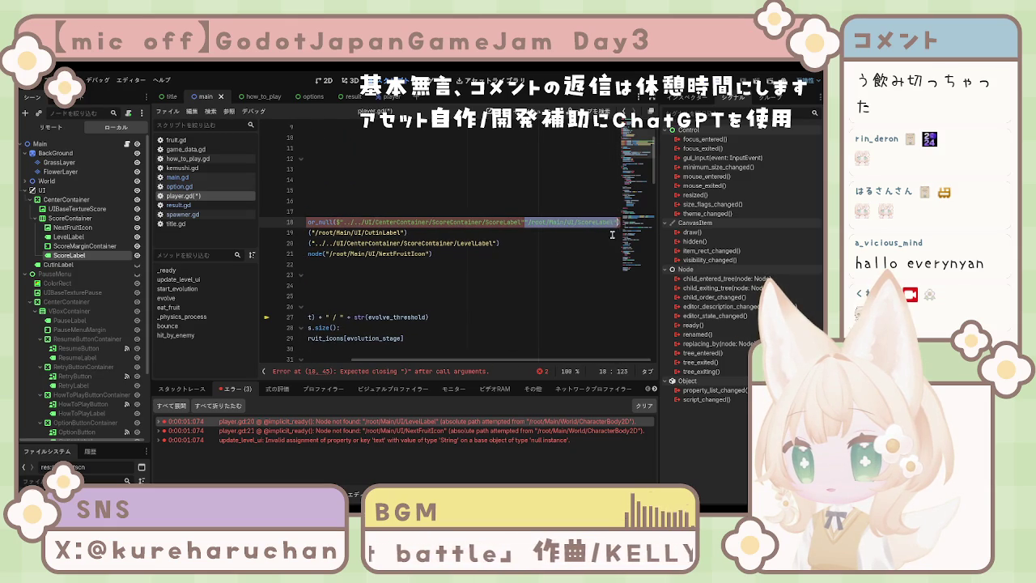
{"action": "key", "text": "BackSpace"}
{"action": "left_click", "coordinate": [441, 284]}
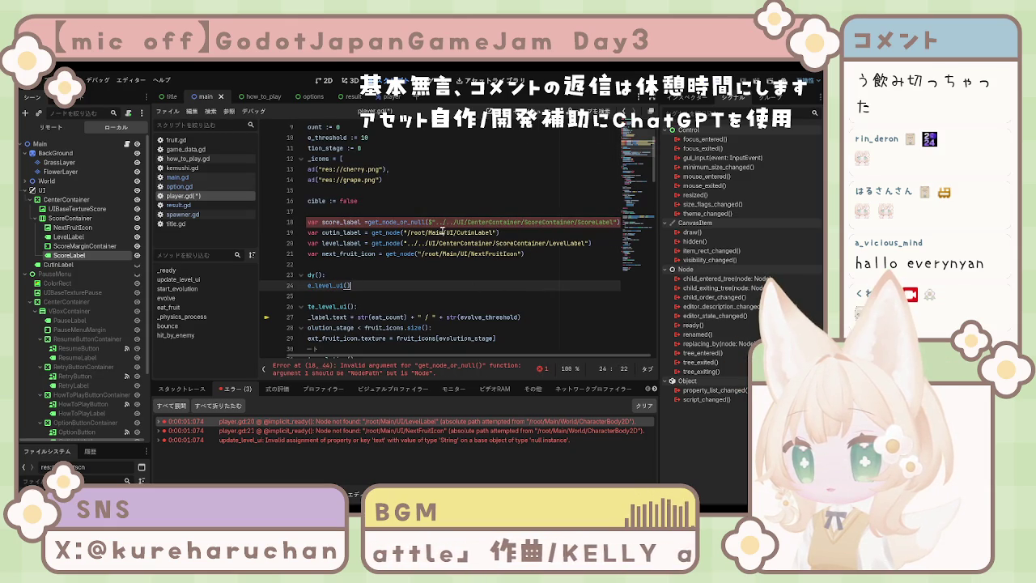
{"action": "left_click", "coordinate": [433, 222]}
{"action": "key", "text": "BackSpace"}
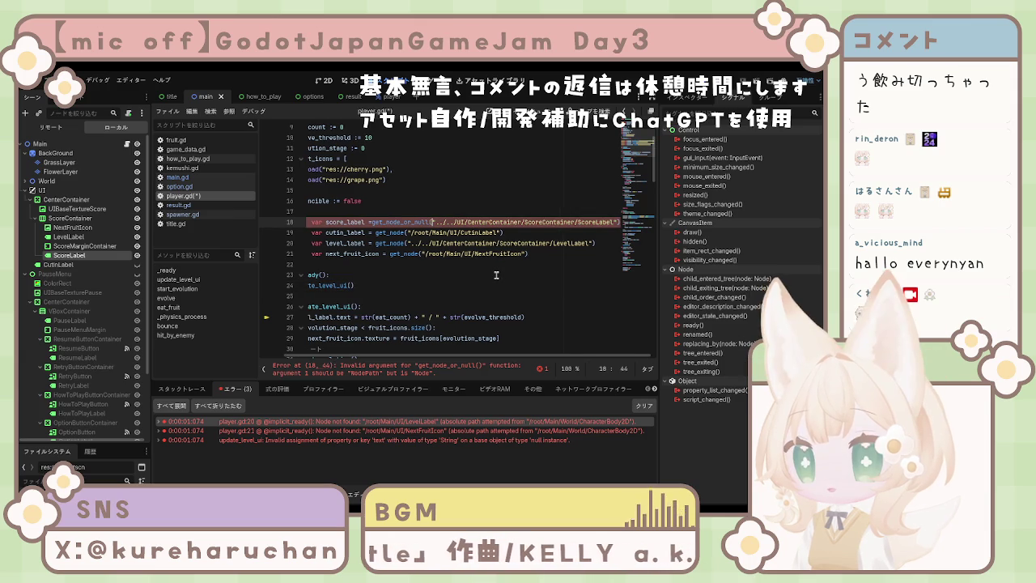
{"action": "type", "text": "\""}
{"action": "left_click", "coordinate": [488, 277]}
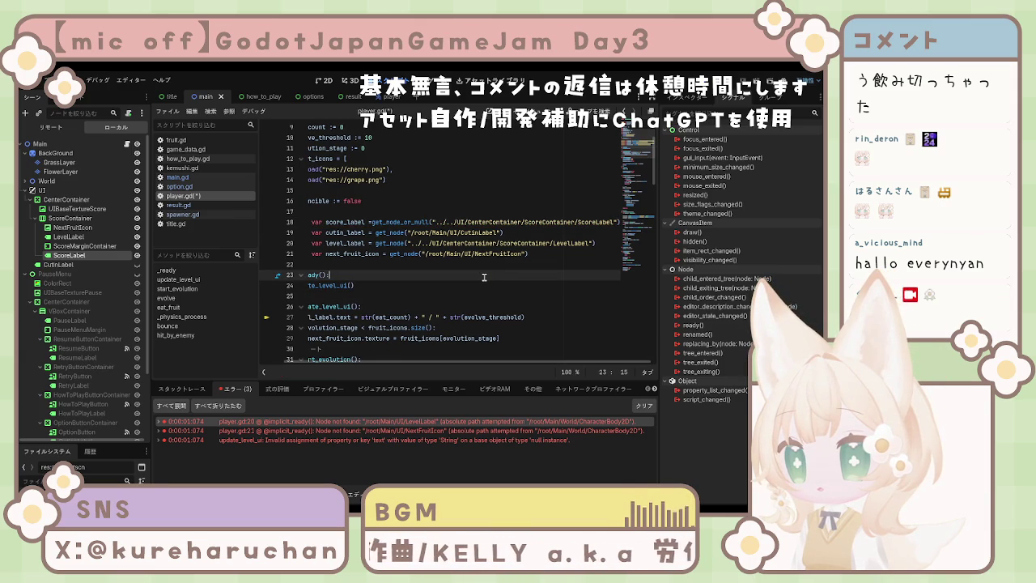
{"action": "key", "text": "Up"}
{"action": "key", "text": "Up"}
{"action": "key", "text": "Up"}
{"action": "key", "text": "End"}
{"action": "key", "text": "ctrl+v"}
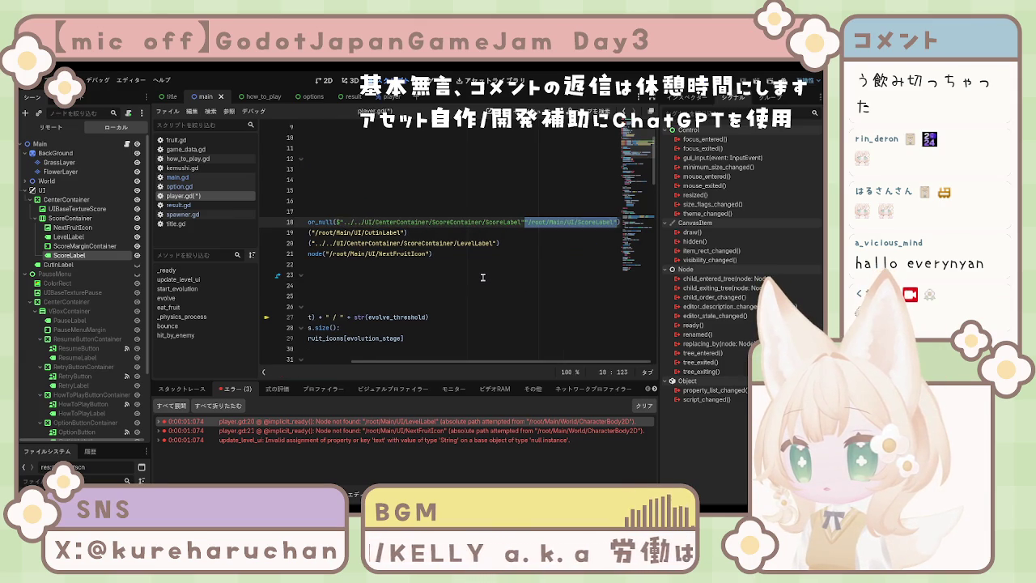
{"action": "key", "text": "ctrl+v"}
{"action": "key", "text": "ctrl+s"}
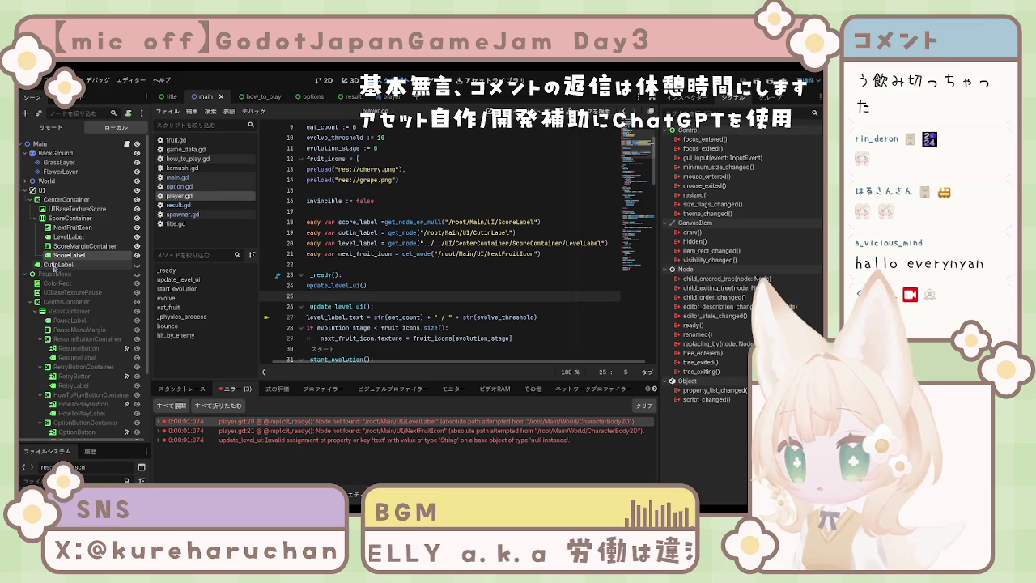
Re-insert the ScoreLabel node path on line 18 and prefix level_label's path with $.
{"action": "mouse_move", "coordinate": [61, 257]}
{"action": "left_mouse_down"}
{"action": "mouse_move", "coordinate": [364, 247]}
{"action": "mouse_move", "coordinate": [466, 226]}
{"action": "left_mouse_up"}
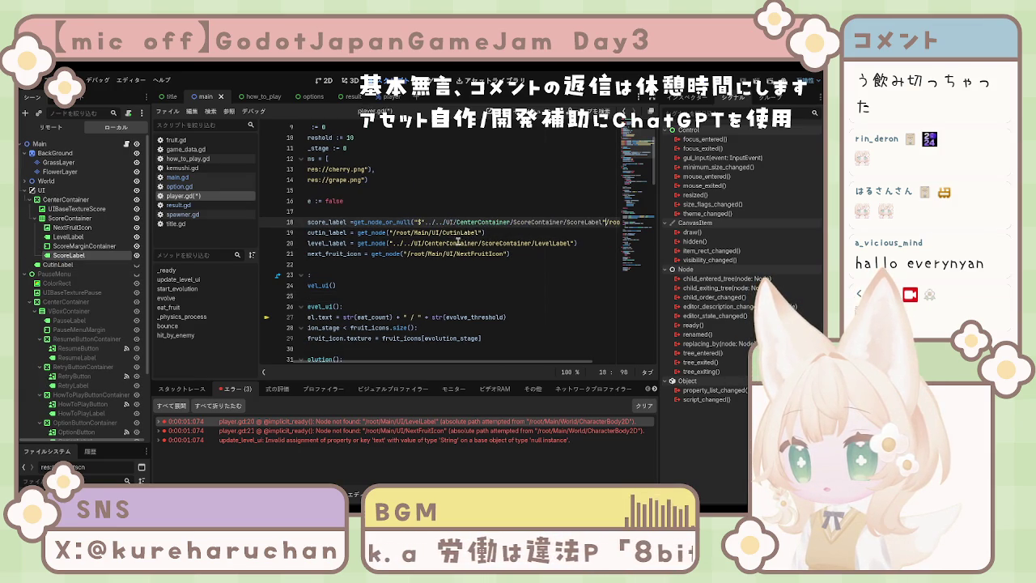
{"action": "left_click", "coordinate": [392, 243]}
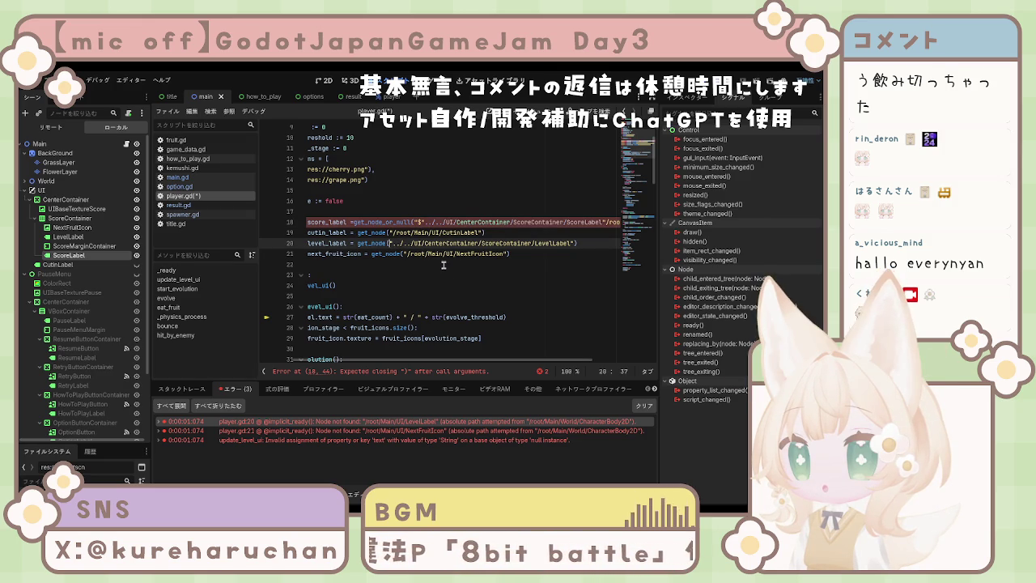
{"action": "type", "text": "$"}
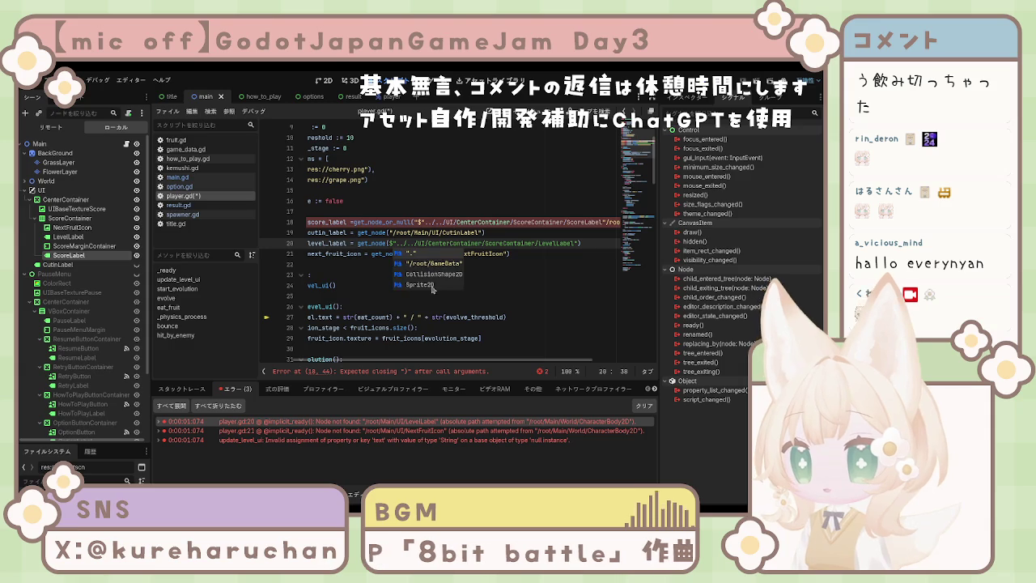
{"action": "left_click", "coordinate": [501, 282]}
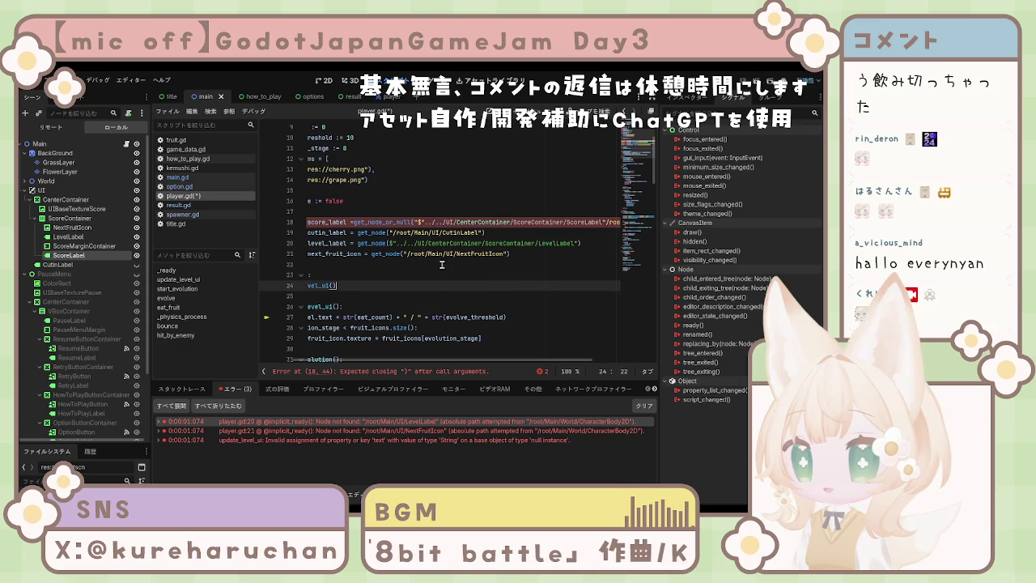
Remove line 18's stray quote and leftover /root/Main/UI/ScoreLabel path, then save player.gd.
{"action": "left_click", "coordinate": [417, 221]}
{"action": "key", "text": "BackSpace"}
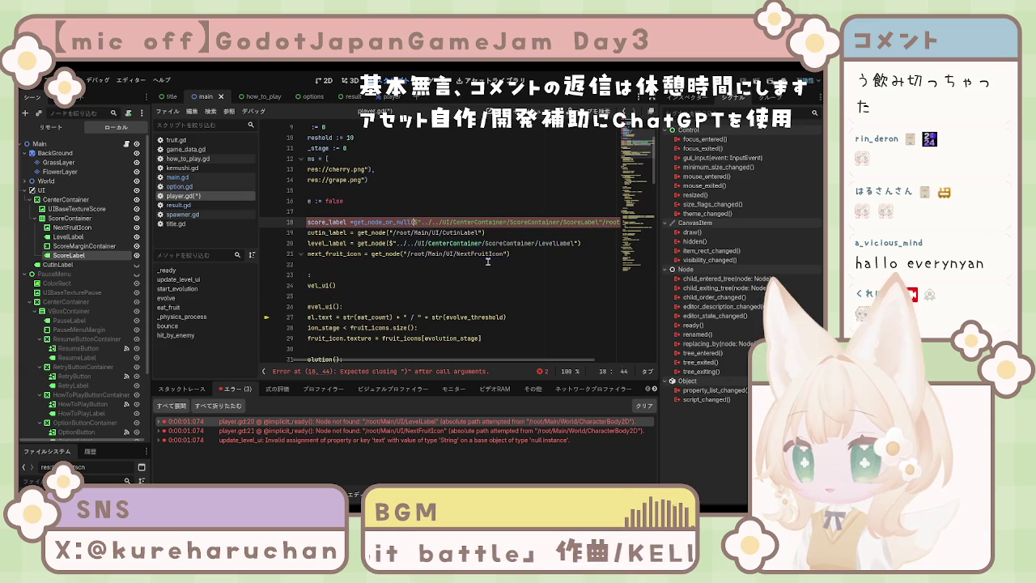
{"action": "left_click_drag", "start_coordinate": [427, 362], "coordinate": [498, 363]}
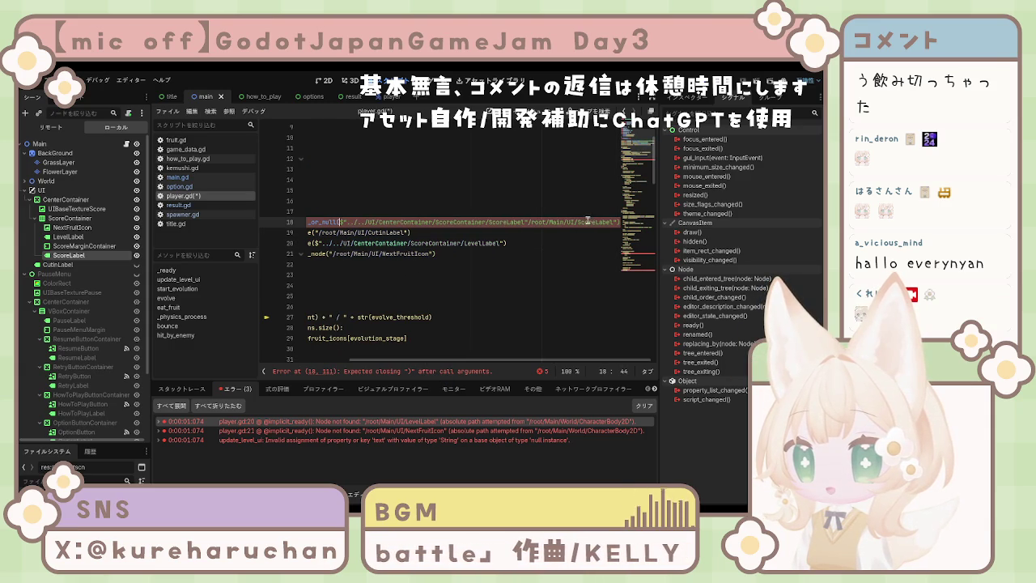
{"action": "left_click_drag", "start_coordinate": [524, 221], "coordinate": [613, 225]}
{"action": "key", "text": "BackSpace"}
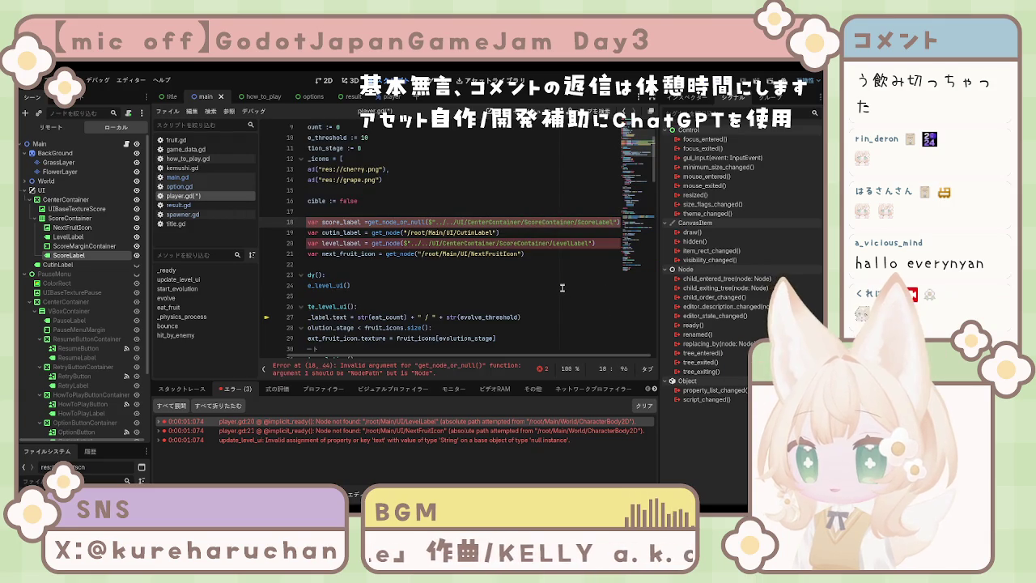
{"action": "left_click", "coordinate": [559, 288]}
{"action": "key", "text": "ctrl+s"}
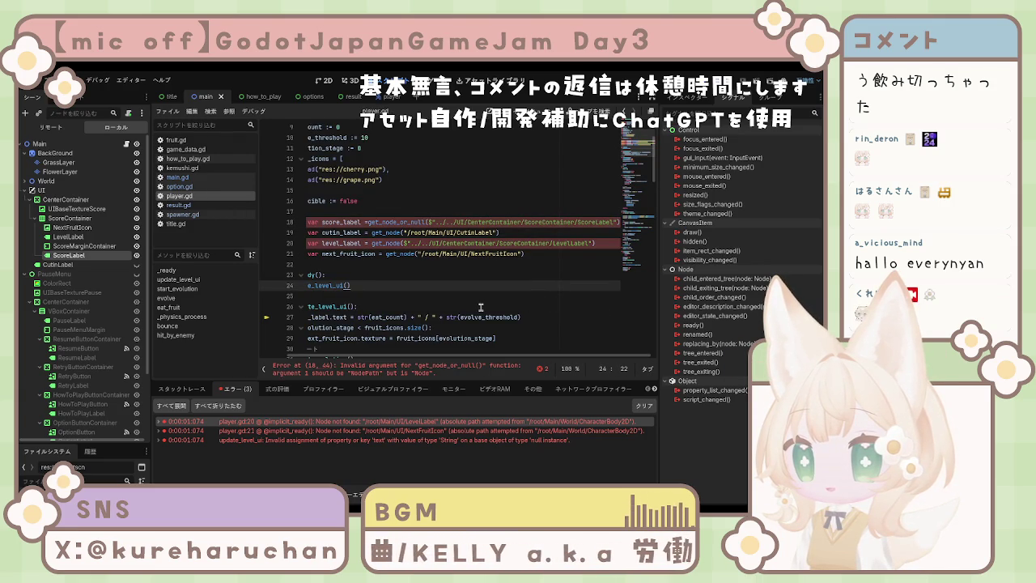
{"action": "double_click", "coordinate": [453, 421]}
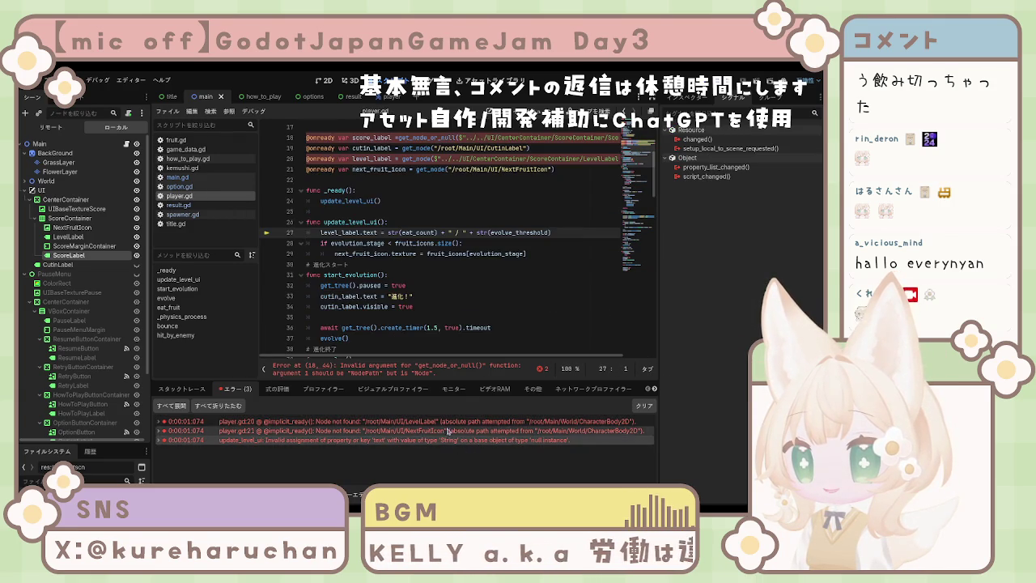
Clear the error list, drop the $ from the level_label and score_label paths, and save player.gd.
{"action": "scroll", "coordinate": [455, 295], "scroll_direction": "up", "scroll_amount": 2}
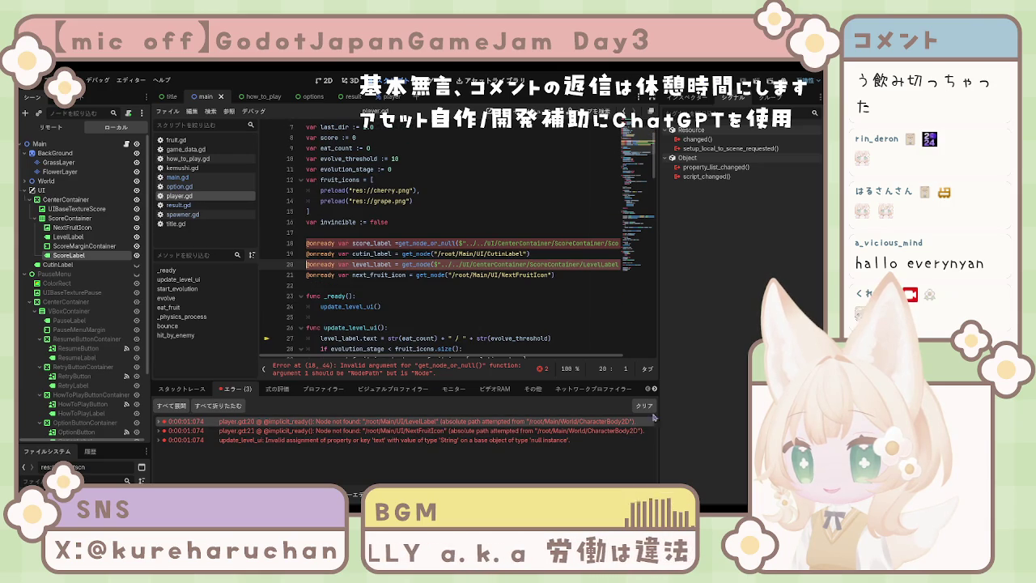
{"action": "left_click", "coordinate": [644, 406]}
{"action": "left_click", "coordinate": [445, 265]}
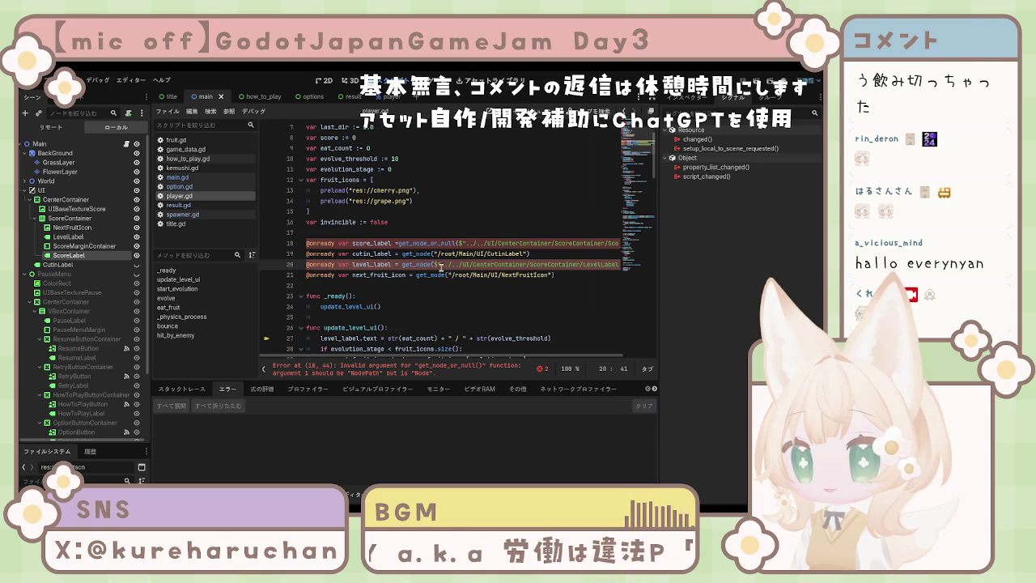
{"action": "key", "text": "BackSpace"}
{"action": "left_click", "coordinate": [494, 328]}
{"action": "key", "text": "ctrl+s"}
{"action": "left_click", "coordinate": [502, 297]}
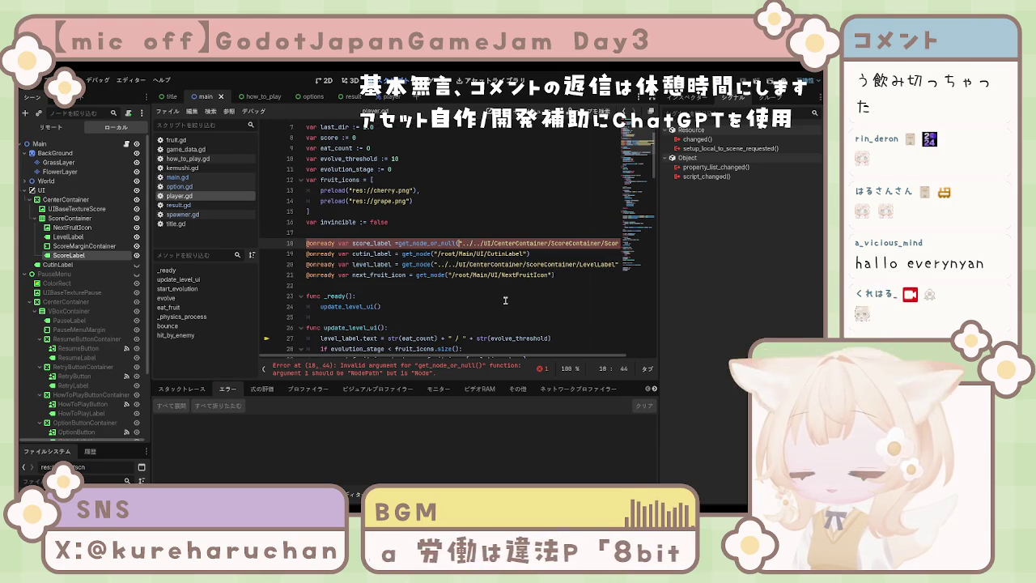
{"action": "key", "text": "ctrl+s"}
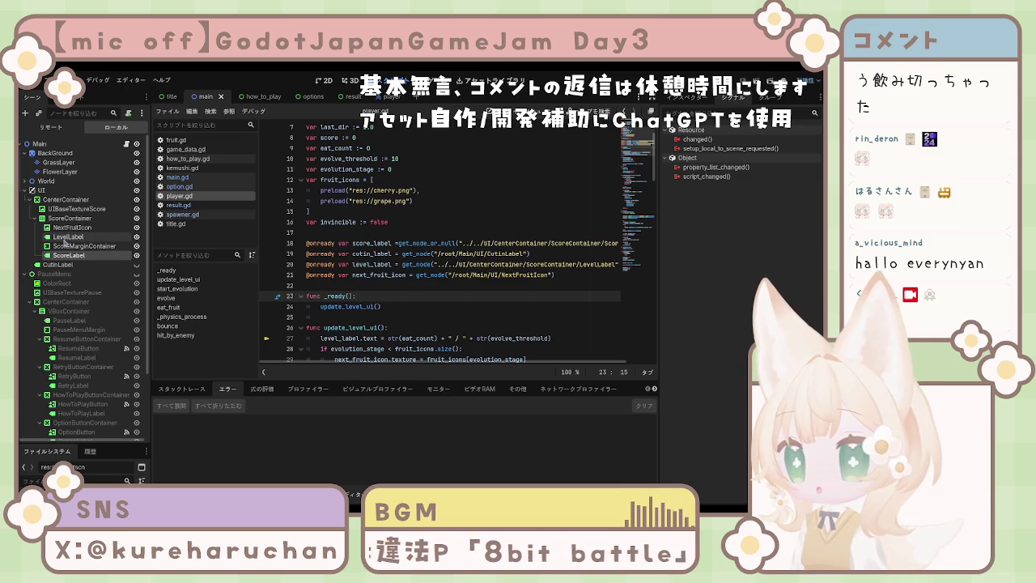
{"action": "left_click", "coordinate": [66, 266]}
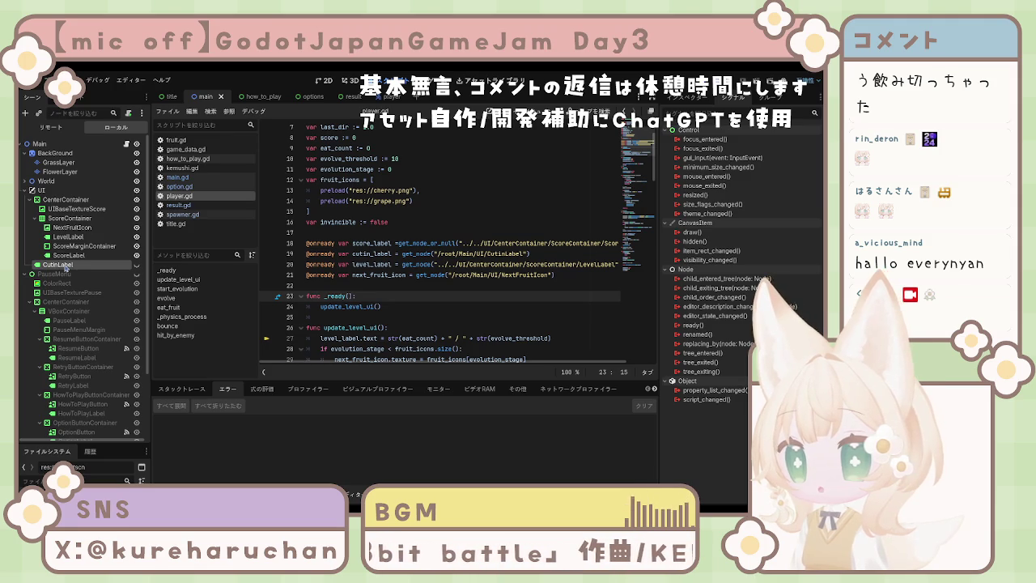
Drop NextFruitIcon's node path into line 21, delete the stray $ and old /root path, and save.
{"action": "mouse_move", "coordinate": [73, 227]}
{"action": "left_mouse_down"}
{"action": "mouse_move", "coordinate": [458, 275]}
{"action": "mouse_move", "coordinate": [449, 276]}
{"action": "left_mouse_up"}
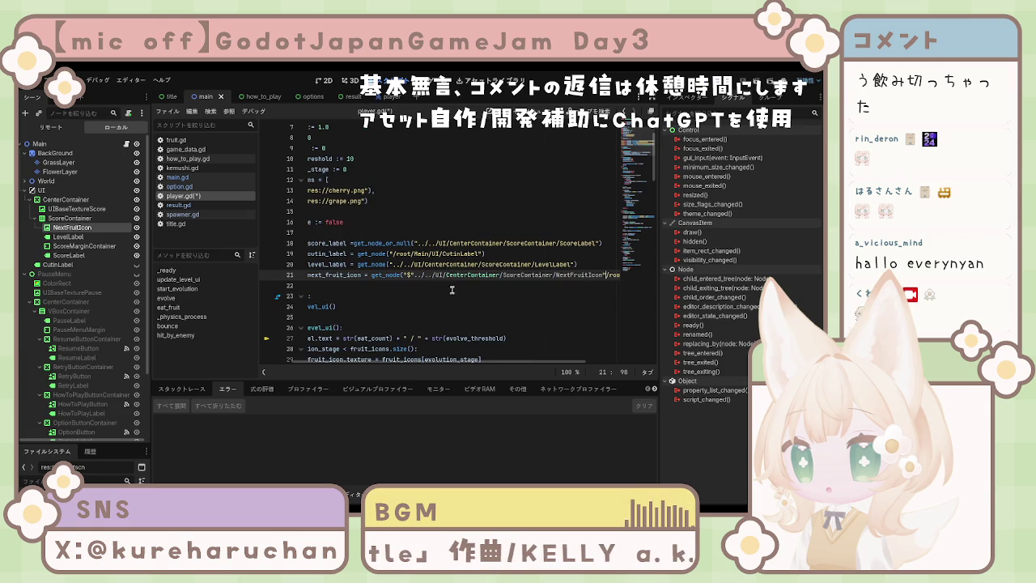
{"action": "left_click", "coordinate": [410, 274]}
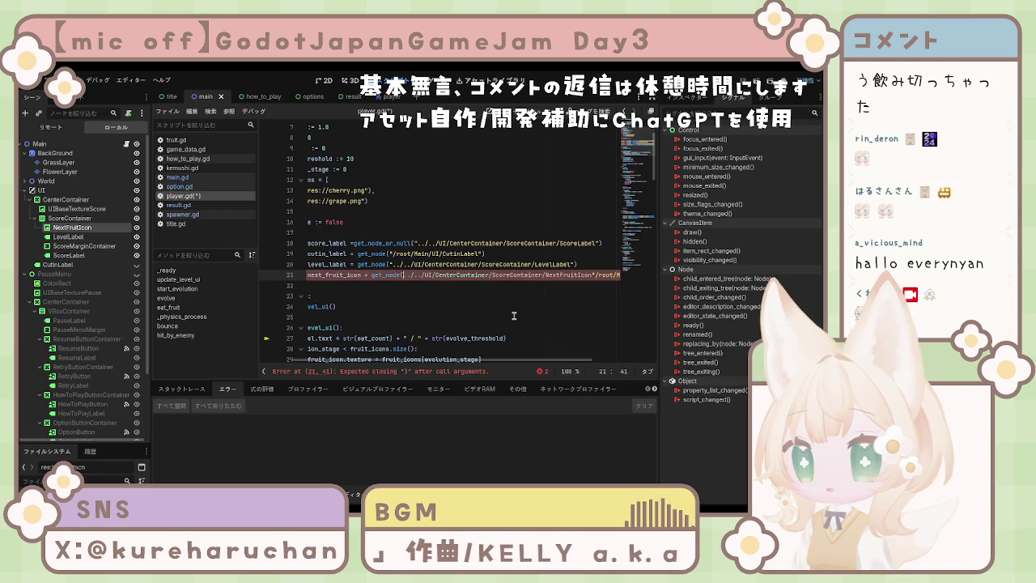
{"action": "key", "text": "BackSpace"}
{"action": "key", "text": "BackSpace"}
{"action": "scroll", "coordinate": [582, 337], "scroll_direction": "right", "scroll_amount": 3}
{"action": "left_click_drag", "start_coordinate": [617, 275], "coordinate": [518, 276]}
{"action": "key", "text": "BackSpace"}
{"action": "left_click", "coordinate": [527, 317]}
{"action": "key", "text": "ctrl+s"}
Fix line 21's quotes so get_node takes "../../UI/CenterContainer/ScoreContainer/NextFruitIcon", and save.
{"action": "left_click", "coordinate": [434, 276]}
{"action": "type", "text": "\""}
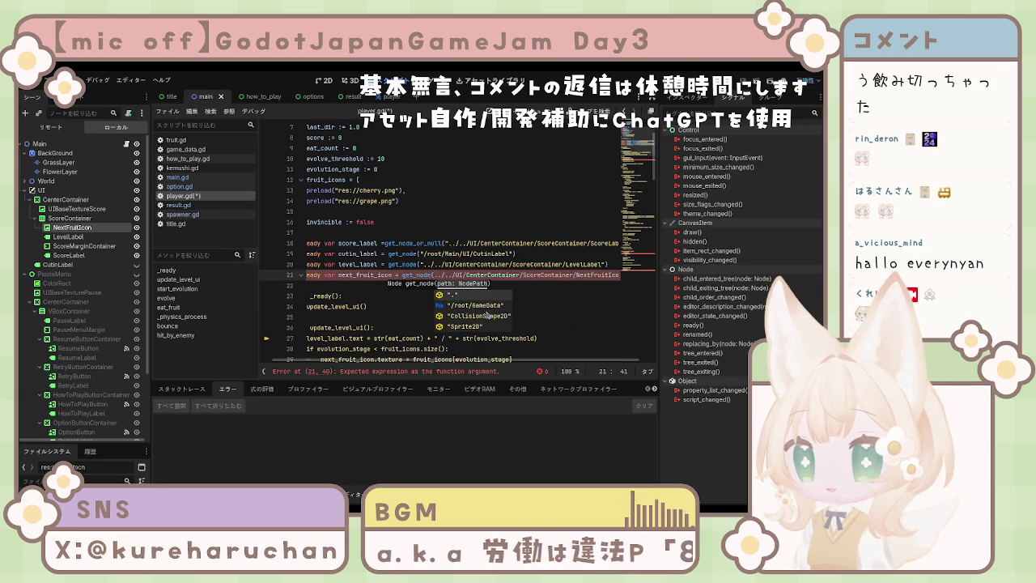
{"action": "left_click", "coordinate": [481, 306]}
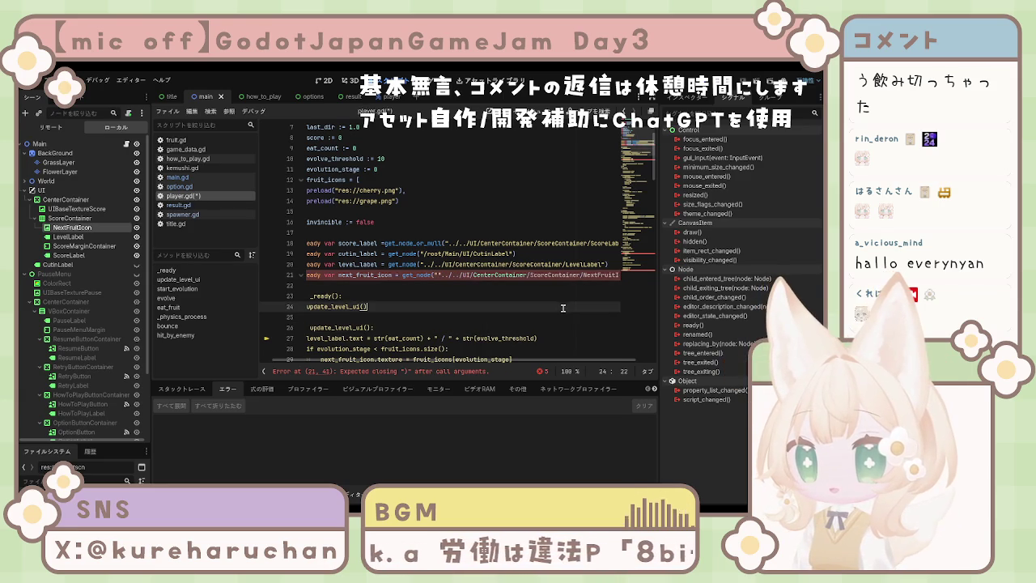
{"action": "left_click", "coordinate": [440, 275]}
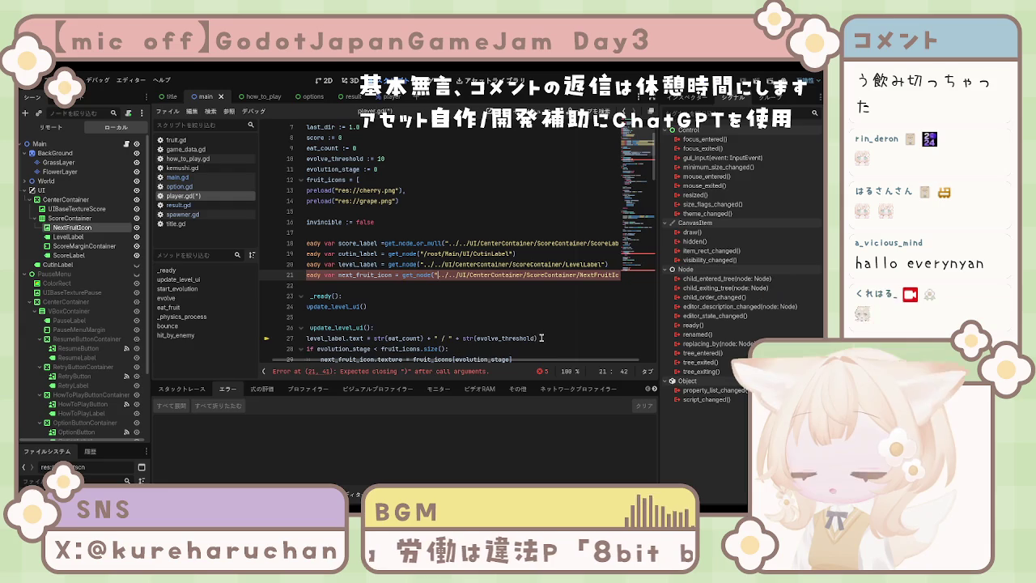
{"action": "key", "text": "Delete"}
{"action": "key", "text": "ctrl+s"}
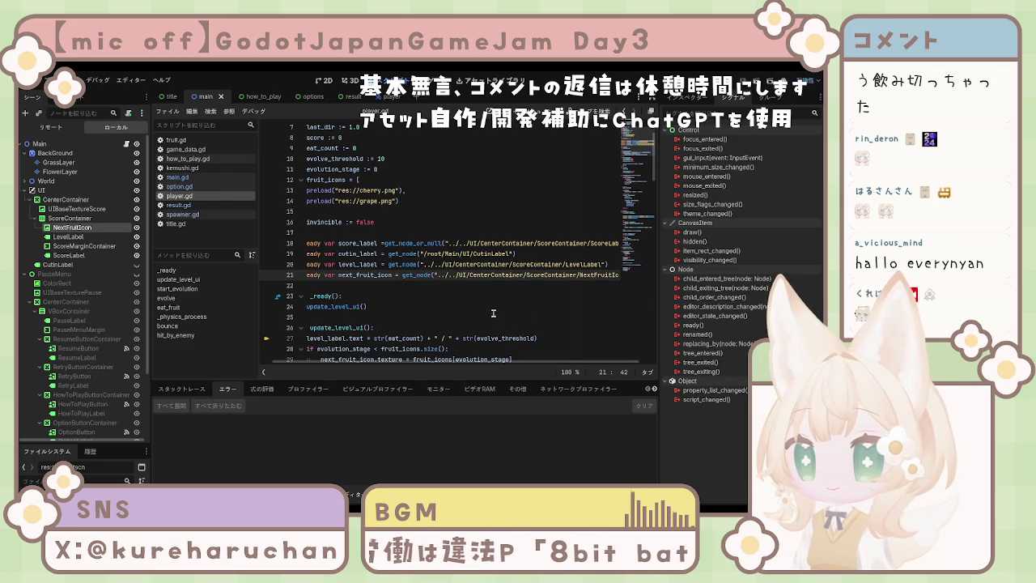
{"action": "key", "text": "ctrl+a"}
{"action": "scroll", "coordinate": [484, 320], "scroll_direction": "down", "scroll_amount": 10}
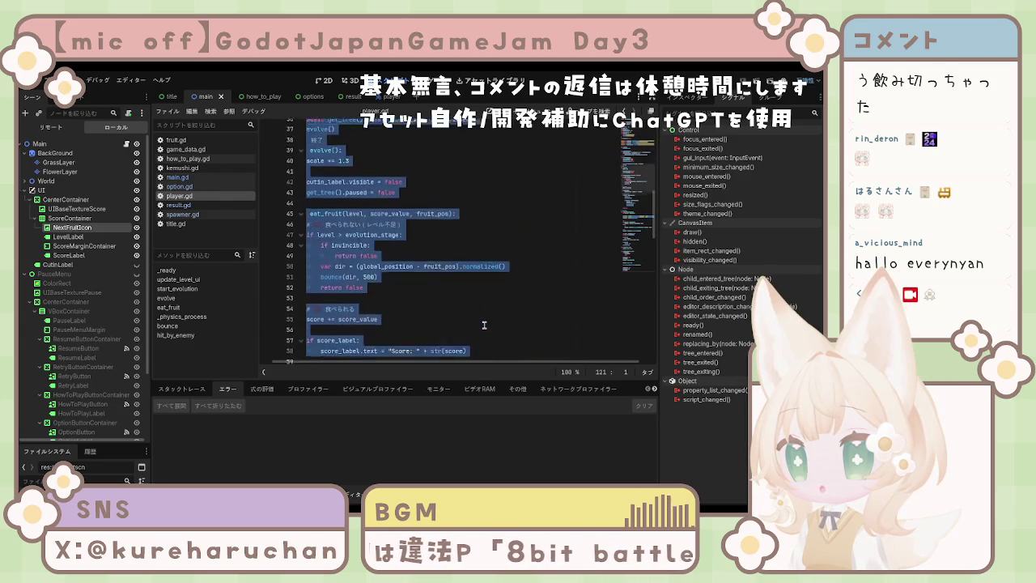
{"action": "scroll", "coordinate": [483, 317], "scroll_direction": "up", "scroll_amount": 8}
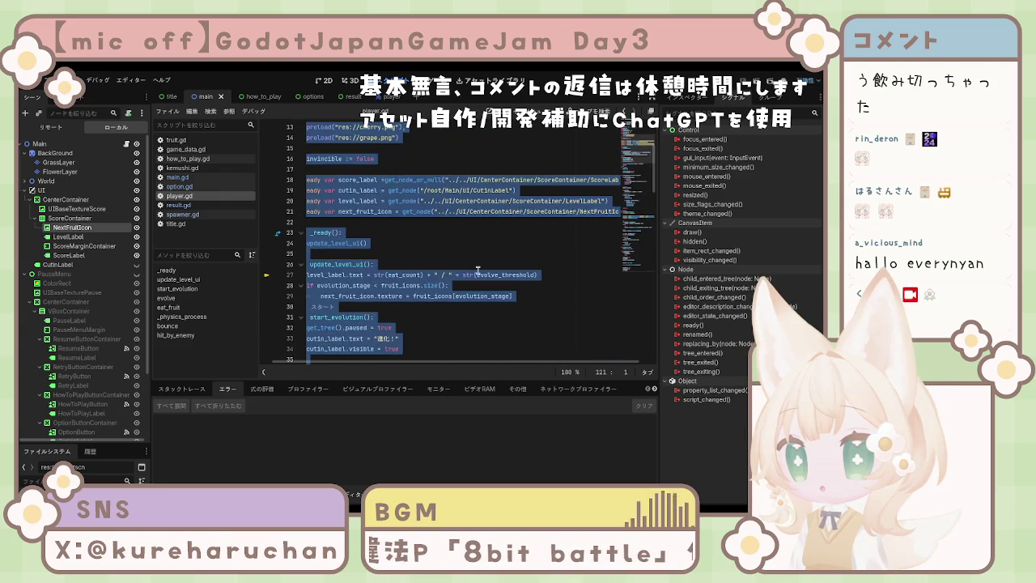
{"action": "left_click", "coordinate": [483, 257]}
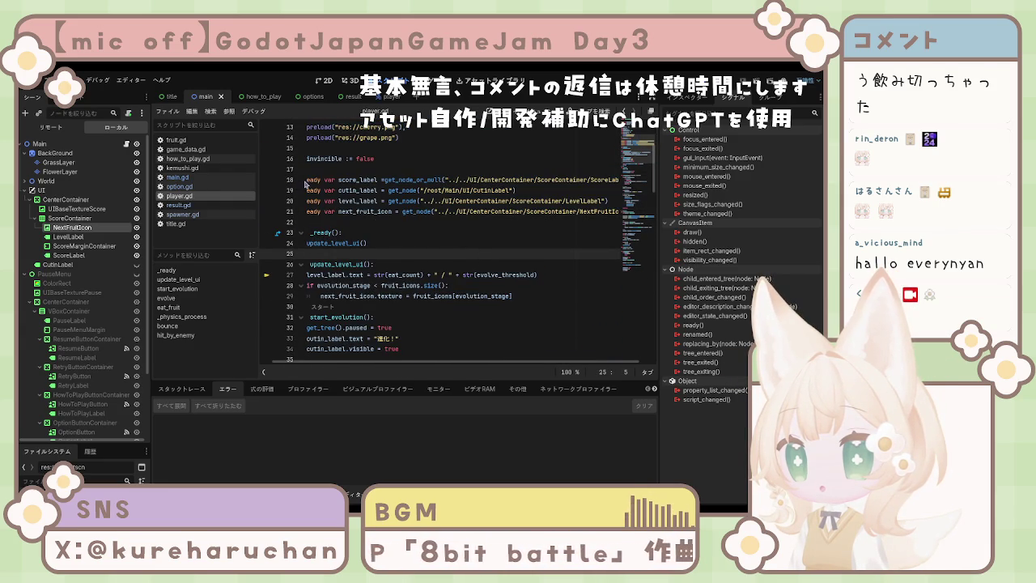
{"action": "scroll", "coordinate": [399, 204], "scroll_direction": "left", "scroll_amount": 2}
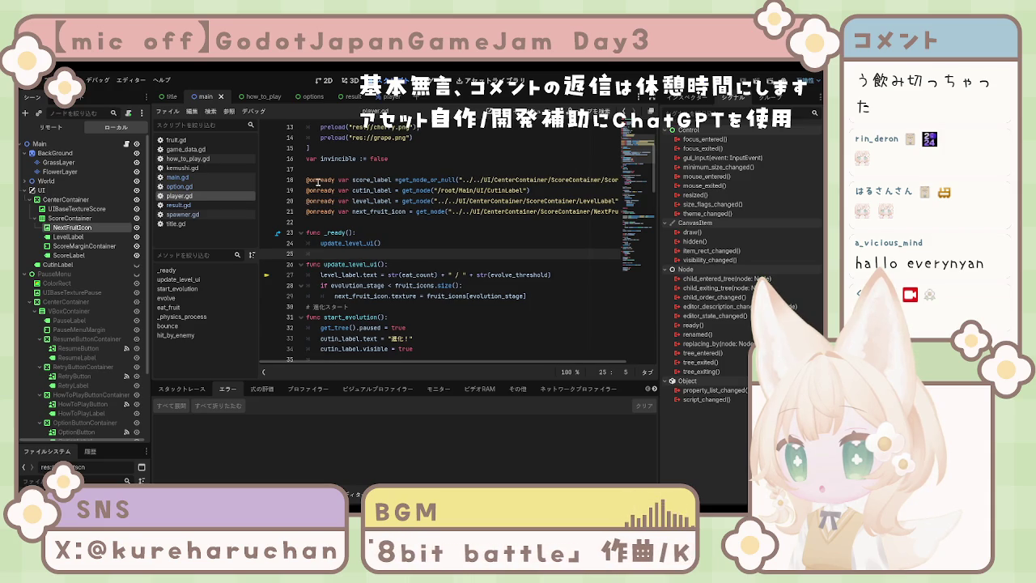
{"action": "mouse_move", "coordinate": [307, 180]}
{"action": "left_mouse_down"}
{"action": "mouse_move", "coordinate": [338, 211]}
{"action": "mouse_move", "coordinate": [662, 209]}
{"action": "left_mouse_up"}
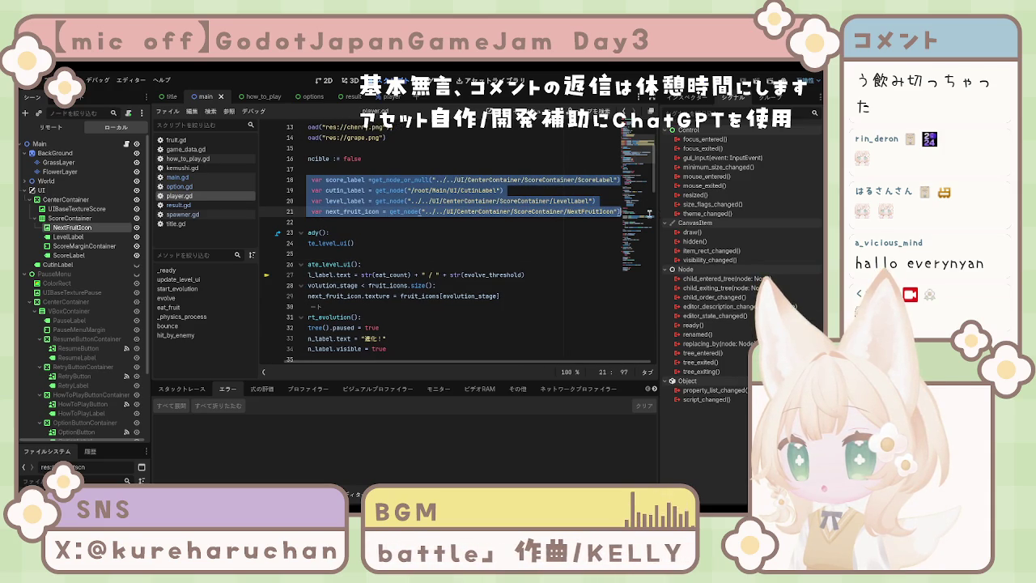
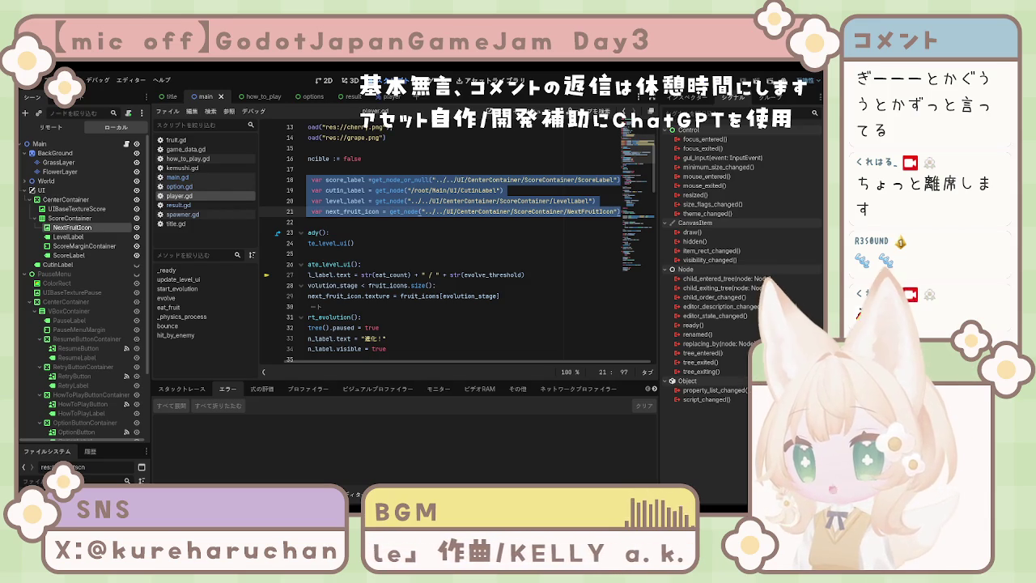
Replace get_node with get_node_or_null on player.gd's label lines 19 and 21, then save.
{"action": "scroll", "coordinate": [413, 317], "scroll_direction": "left", "scroll_amount": 3}
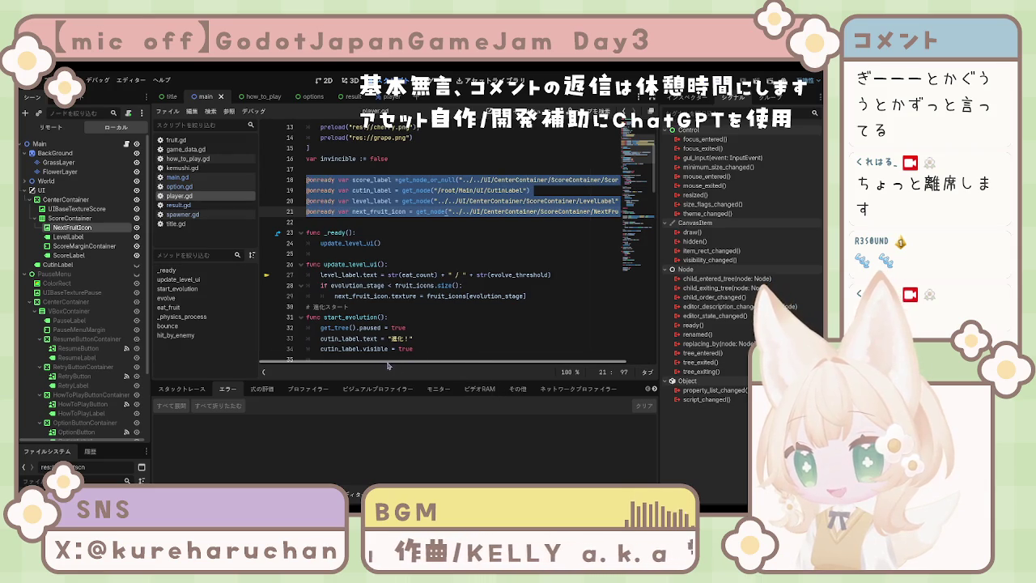
{"action": "left_click", "coordinate": [416, 307]}
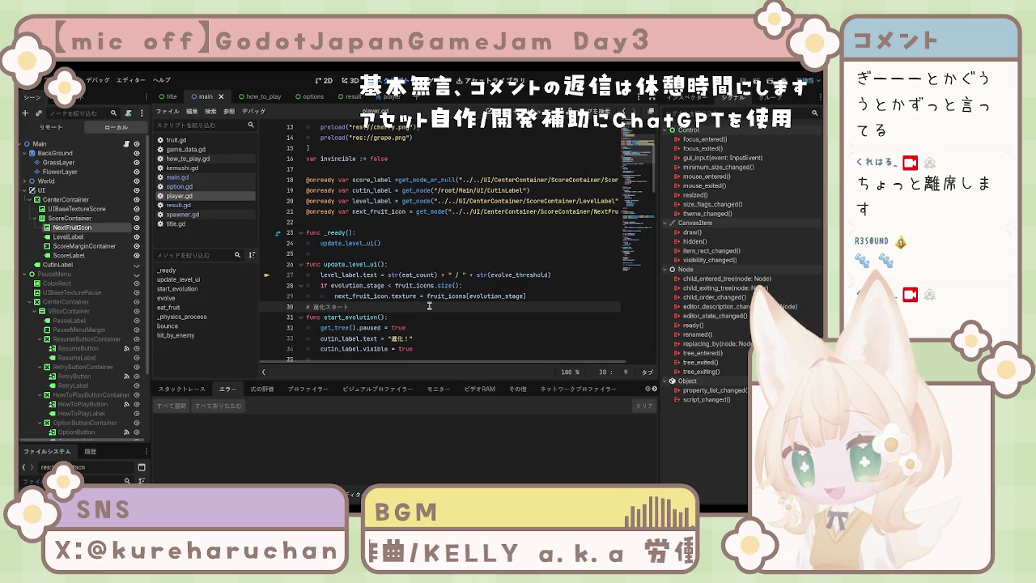
{"action": "scroll", "coordinate": [429, 306], "scroll_direction": "down", "scroll_amount": 3}
{"action": "scroll", "coordinate": [431, 305], "scroll_direction": "up", "scroll_amount": 7}
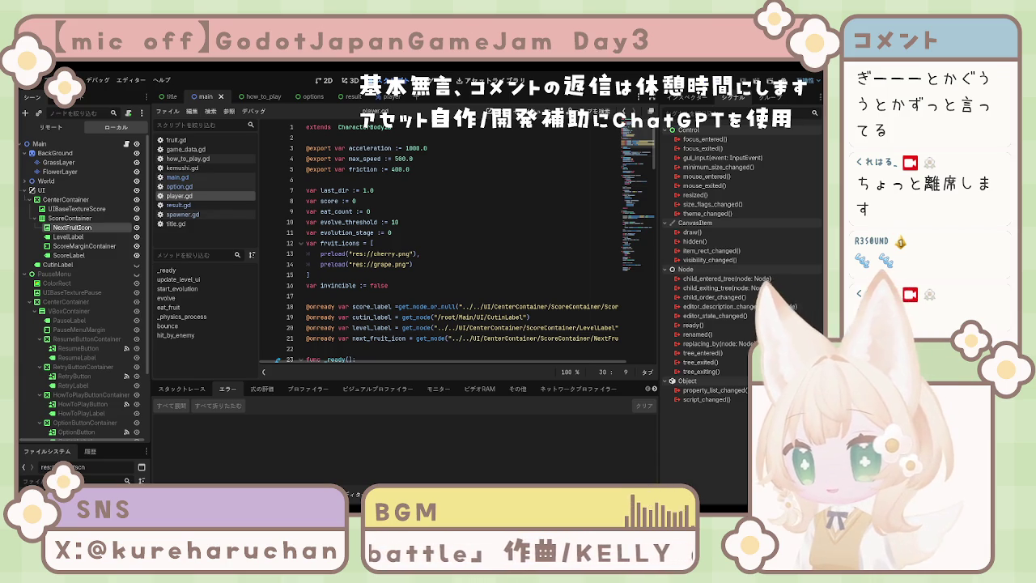
{"action": "scroll", "coordinate": [461, 243], "scroll_direction": "down", "scroll_amount": 2}
{"action": "mouse_move", "coordinate": [399, 243]}
{"action": "left_mouse_down"}
{"action": "mouse_move", "coordinate": [459, 244]}
{"action": "mouse_move", "coordinate": [434, 253]}
{"action": "mouse_move", "coordinate": [438, 275]}
{"action": "left_mouse_up"}
{"action": "key", "text": "ctrl+c"}
{"action": "left_click", "coordinate": [407, 254]}
{"action": "type", "text": "get_node_or_null"}
{"action": "type", "text": "get_node_or_null"}
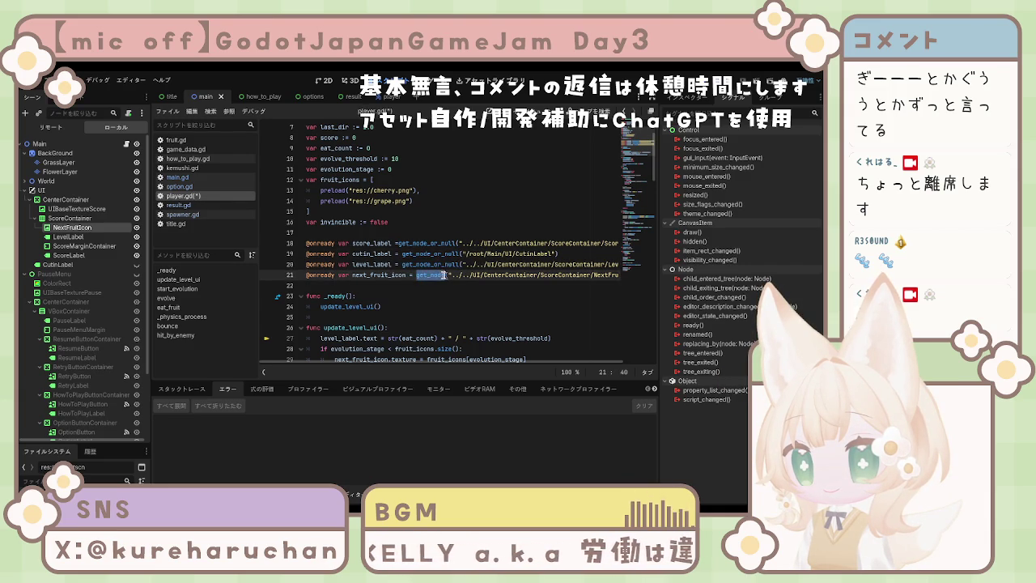
{"action": "key", "text": "ctrl+v"}
{"action": "key", "text": "ctrl+s"}
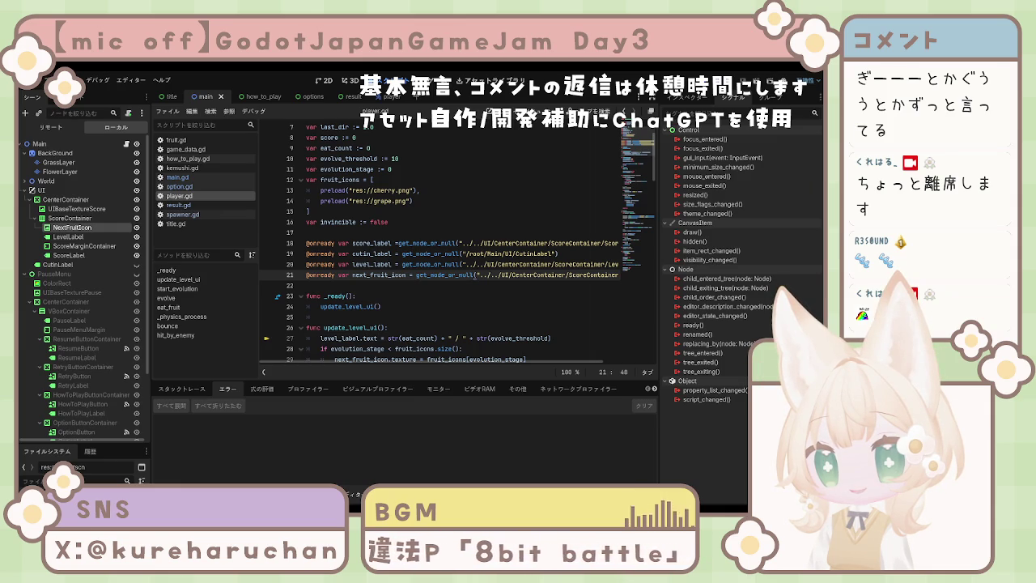
Change line 19's CutinLabel path from /root/Main to ../.. and save player.gd.
{"action": "left_click", "coordinate": [507, 275]}
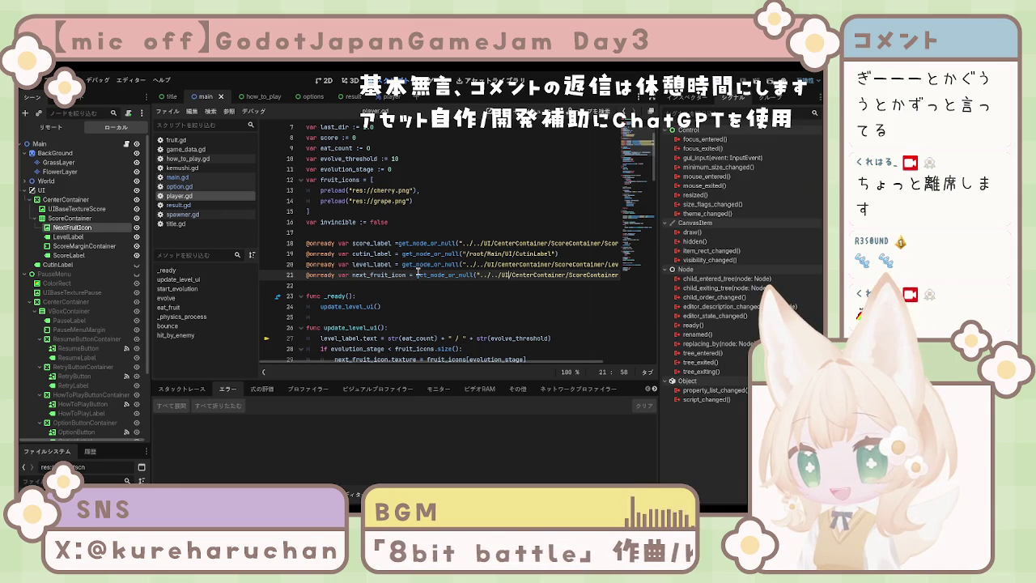
{"action": "left_click", "coordinate": [556, 254]}
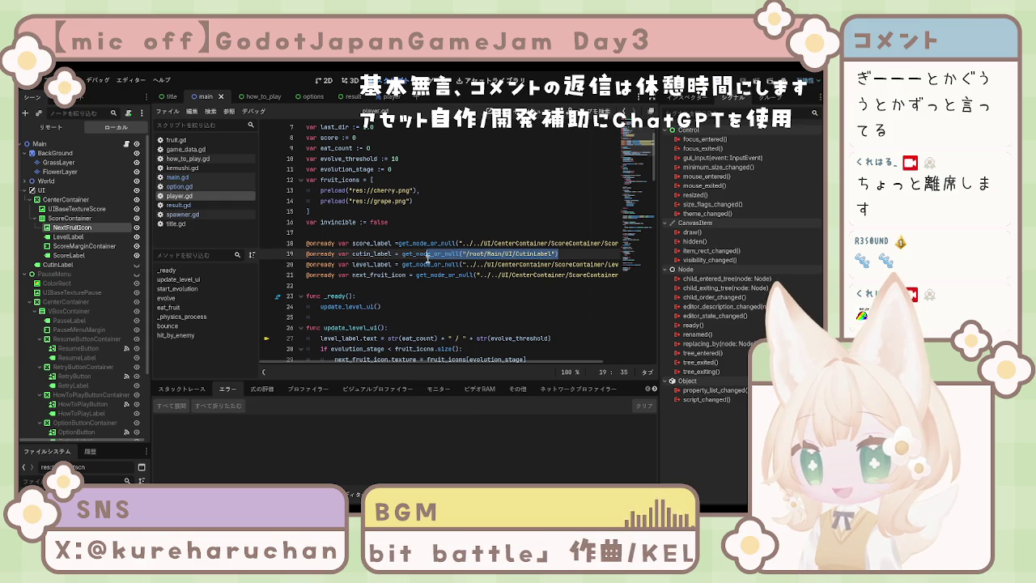
{"action": "left_click", "coordinate": [427, 262], "text": "shift"}
{"action": "left_click_drag", "start_coordinate": [478, 254], "coordinate": [515, 254]}
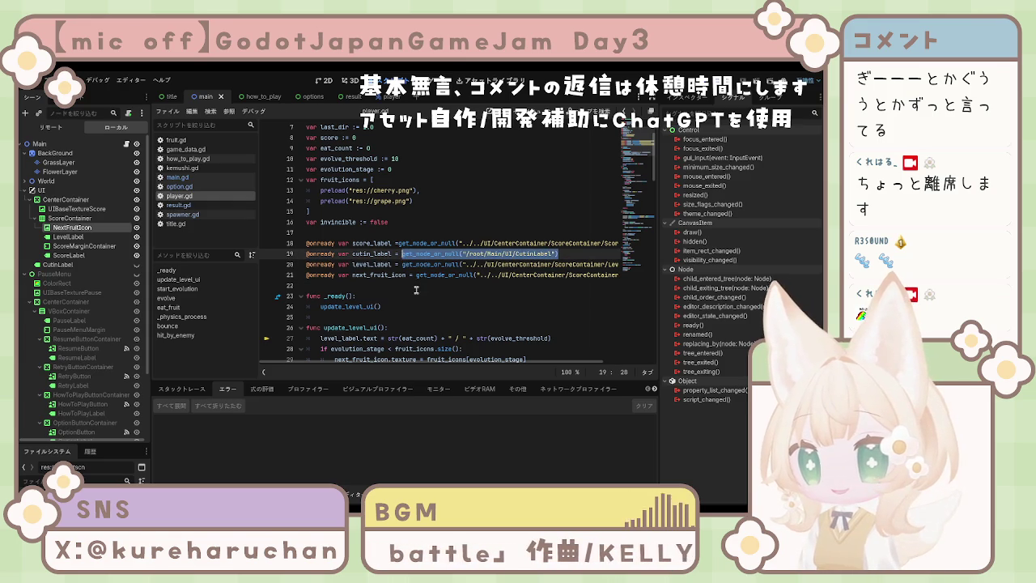
{"action": "type", "text": "../.."}
{"action": "key", "text": "ctrl+s"}
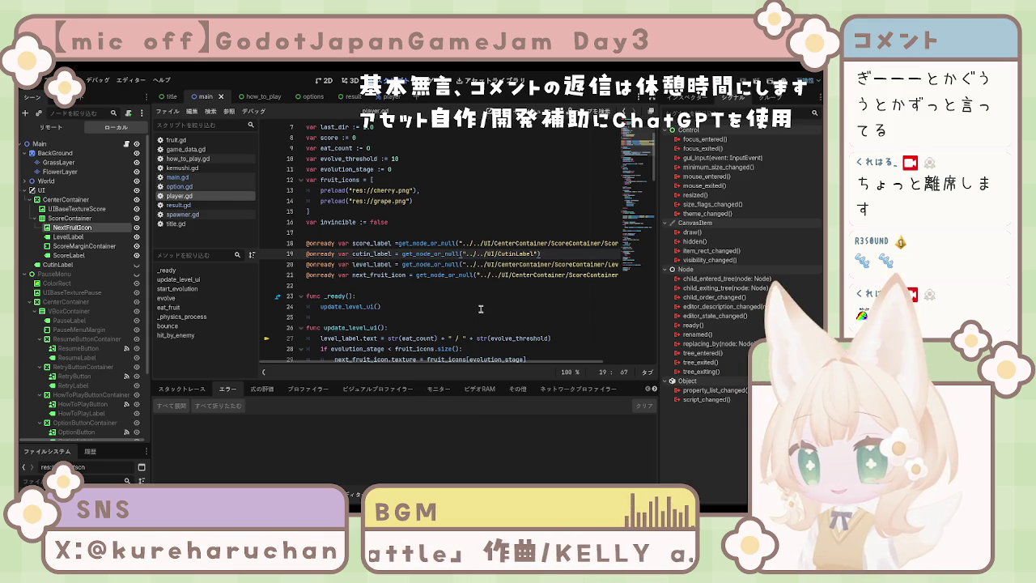
{"action": "left_click", "coordinate": [481, 307]}
{"action": "scroll", "coordinate": [481, 307], "scroll_direction": "down", "scroll_amount": 3}
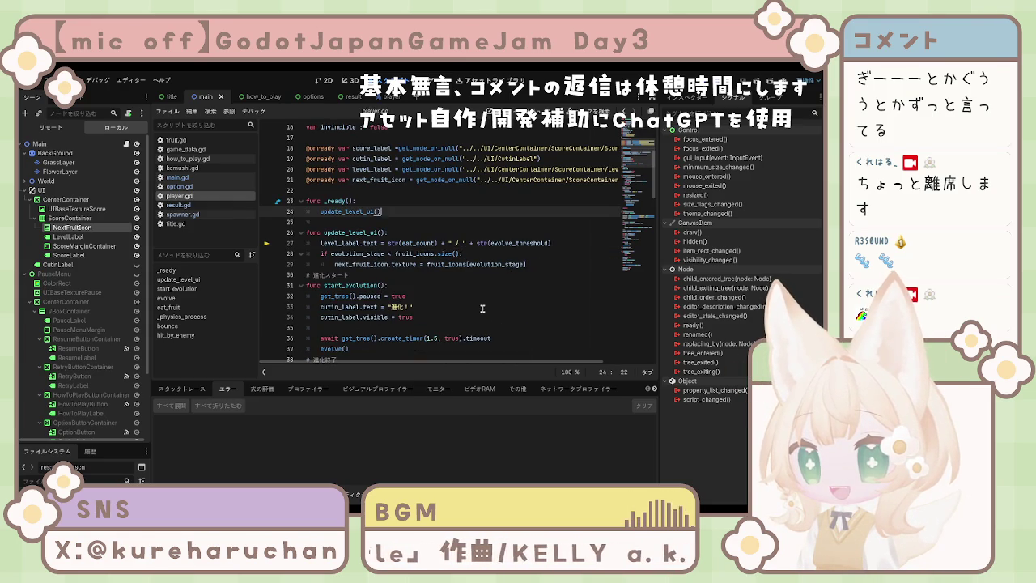
{"action": "scroll", "coordinate": [482, 307], "scroll_direction": "down", "scroll_amount": 4}
{"action": "scroll", "coordinate": [482, 307], "scroll_direction": "up", "scroll_amount": 4}
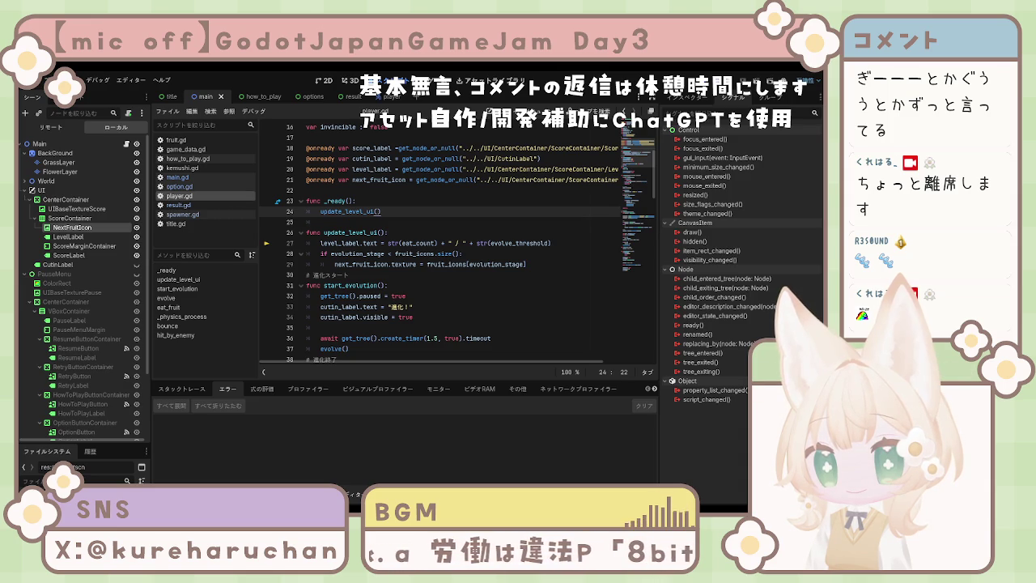
{"action": "left_click", "coordinate": [424, 295]}
{"action": "scroll", "coordinate": [424, 296], "scroll_direction": "down", "scroll_amount": 1}
{"action": "scroll", "coordinate": [426, 300], "scroll_direction": "up", "scroll_amount": 5}
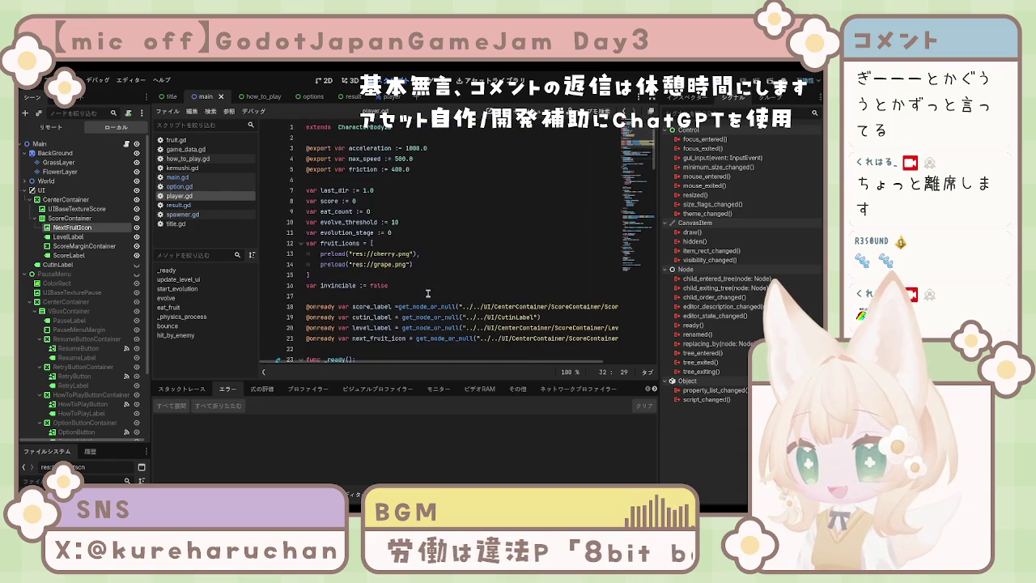
{"action": "scroll", "coordinate": [429, 283], "scroll_direction": "down", "scroll_amount": 3}
{"action": "scroll", "coordinate": [572, 307], "scroll_direction": "up", "scroll_amount": 4}
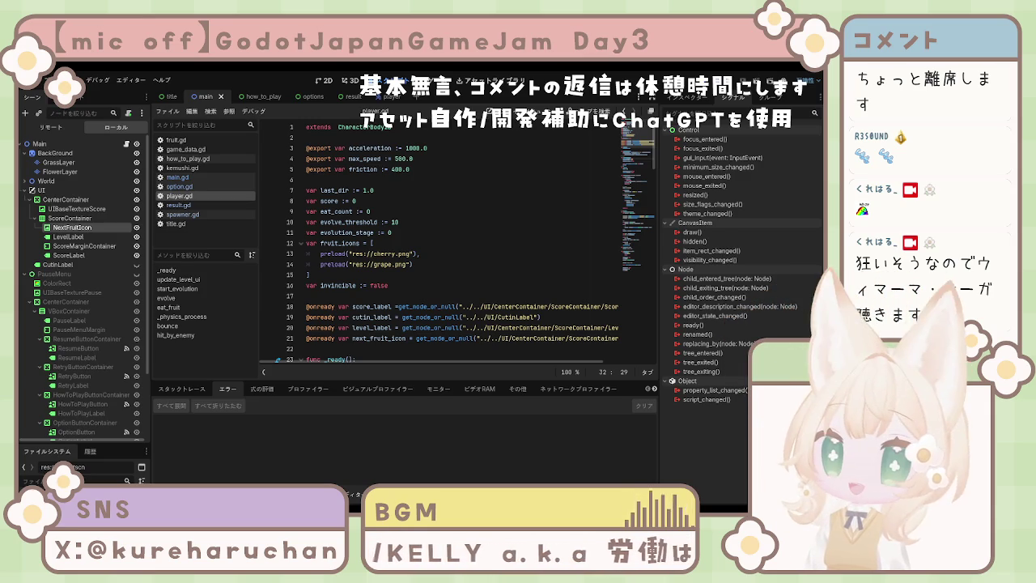
{"action": "left_click", "coordinate": [411, 295]}
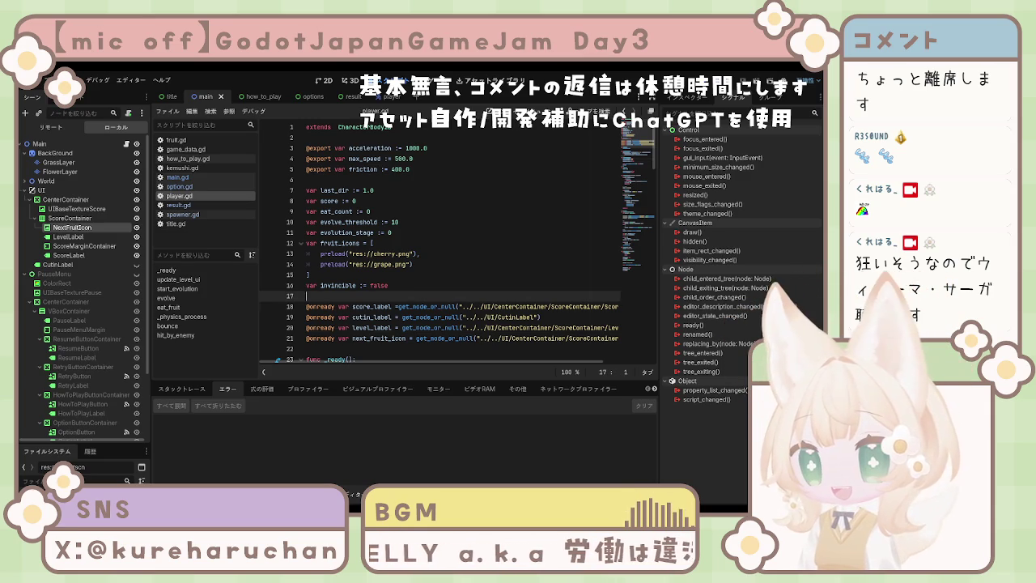
{"action": "scroll", "coordinate": [411, 287], "scroll_direction": "down", "scroll_amount": 3}
{"action": "scroll", "coordinate": [421, 284], "scroll_direction": "up", "scroll_amount": 5}
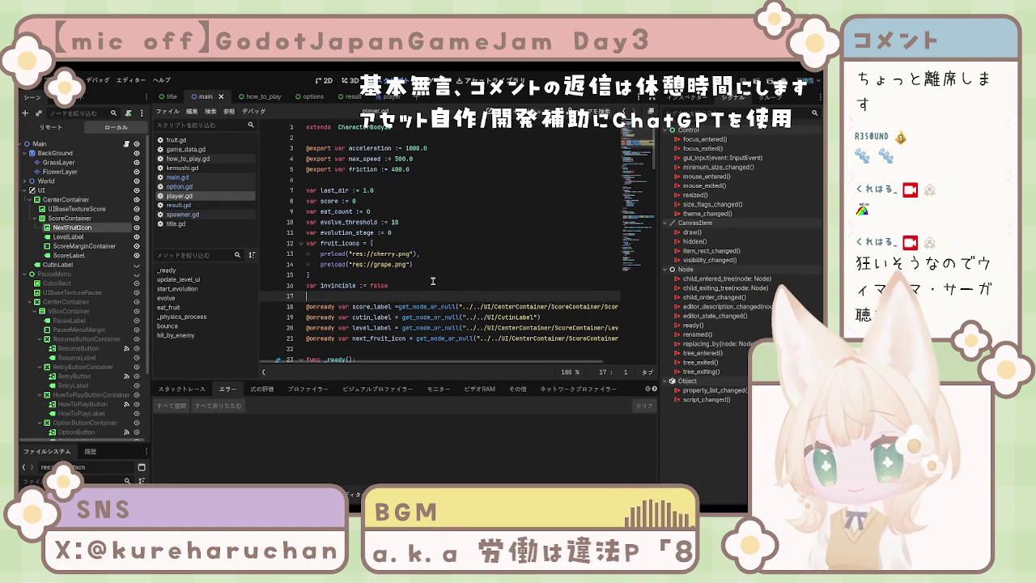
{"action": "scroll", "coordinate": [433, 280], "scroll_direction": "down", "scroll_amount": 3}
{"action": "scroll", "coordinate": [442, 281], "scroll_direction": "up", "scroll_amount": 3}
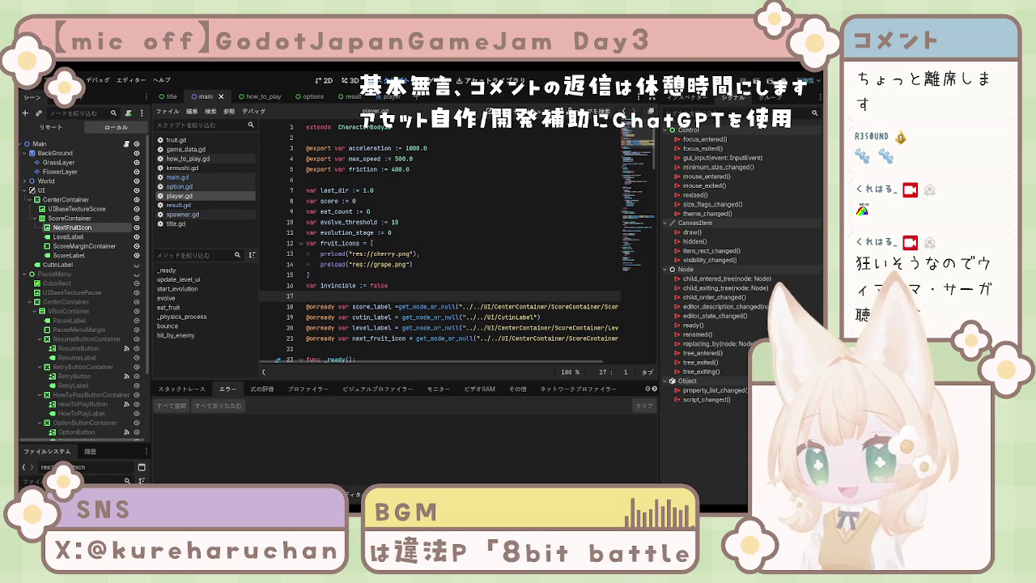
{"action": "left_click", "coordinate": [397, 307]}
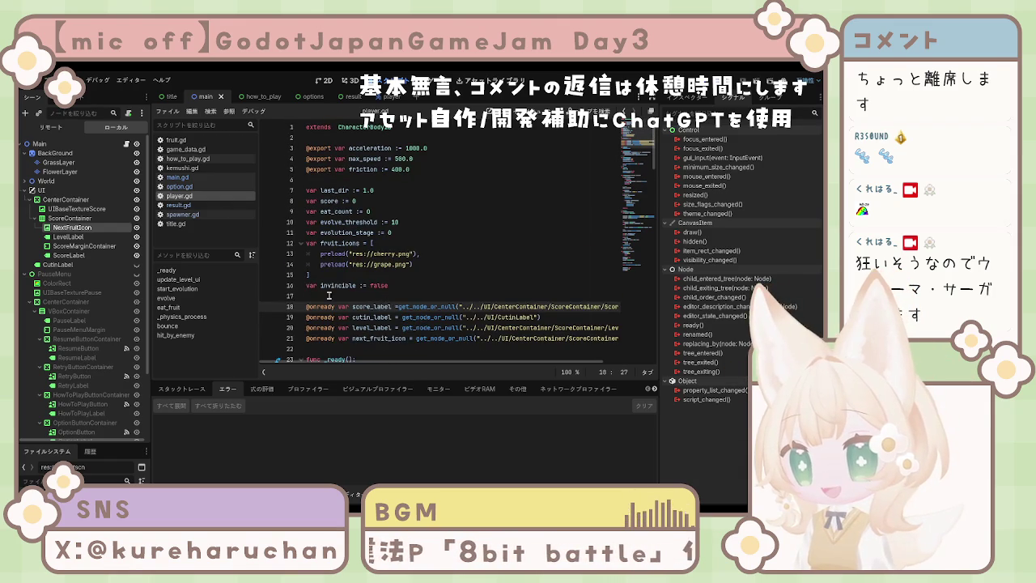
{"action": "left_click", "coordinate": [47, 276]}
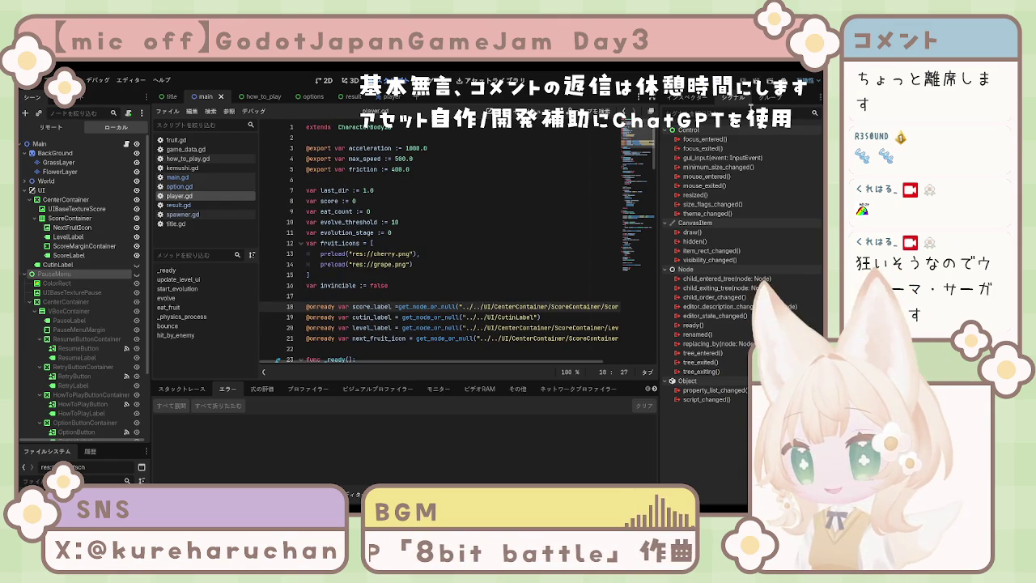
{"action": "key", "text": "F5"}
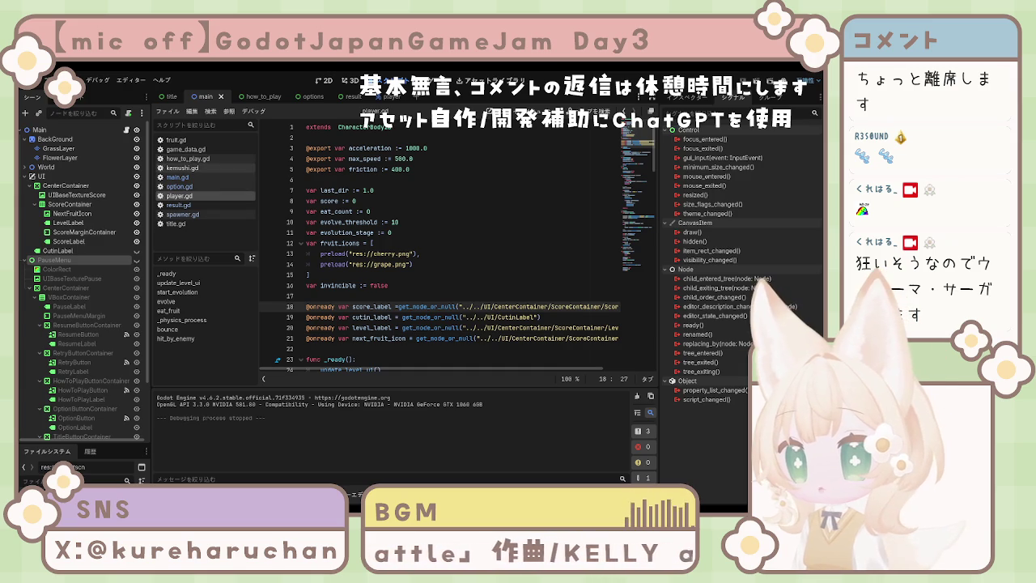
Look through fruit.gd's code, then switch the script editor to spawner.gd.
{"action": "left_click", "coordinate": [176, 139]}
{"action": "scroll", "coordinate": [437, 252], "scroll_direction": "down", "scroll_amount": 4}
{"action": "scroll", "coordinate": [433, 263], "scroll_direction": "up", "scroll_amount": 7}
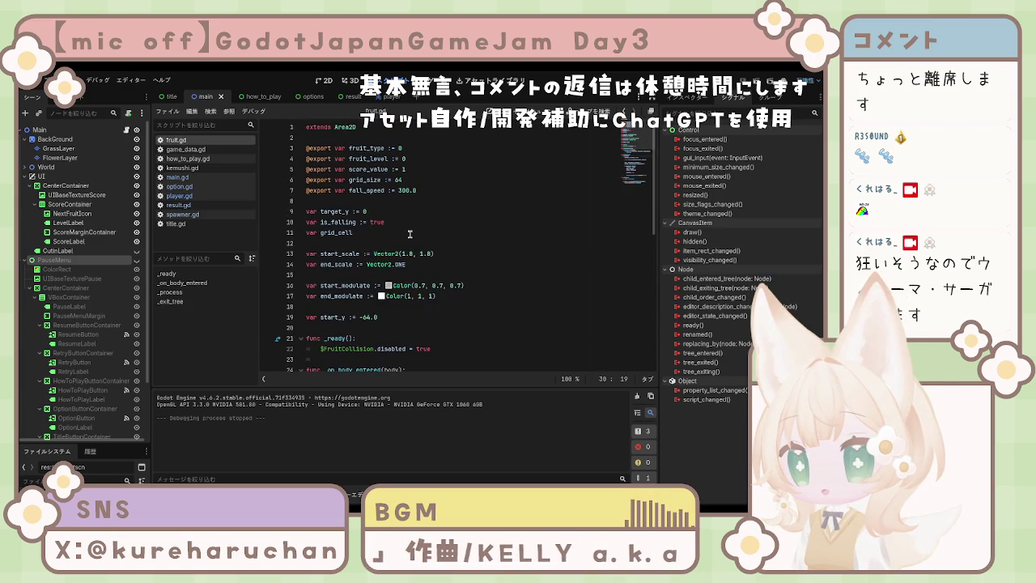
{"action": "scroll", "coordinate": [411, 225], "scroll_direction": "down", "scroll_amount": 9}
{"action": "scroll", "coordinate": [417, 238], "scroll_direction": "up", "scroll_amount": 2}
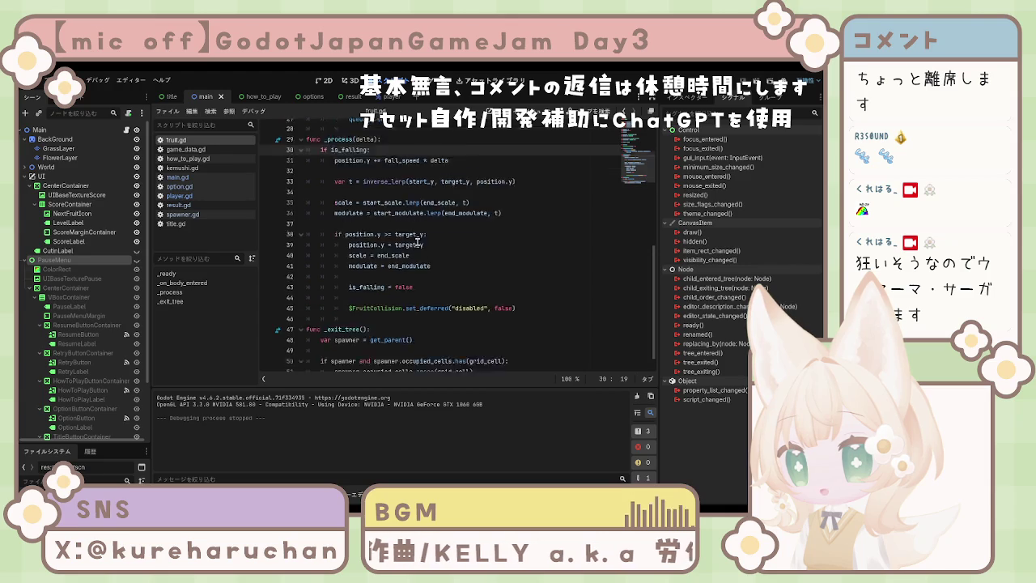
{"action": "scroll", "coordinate": [418, 247], "scroll_direction": "up", "scroll_amount": 2}
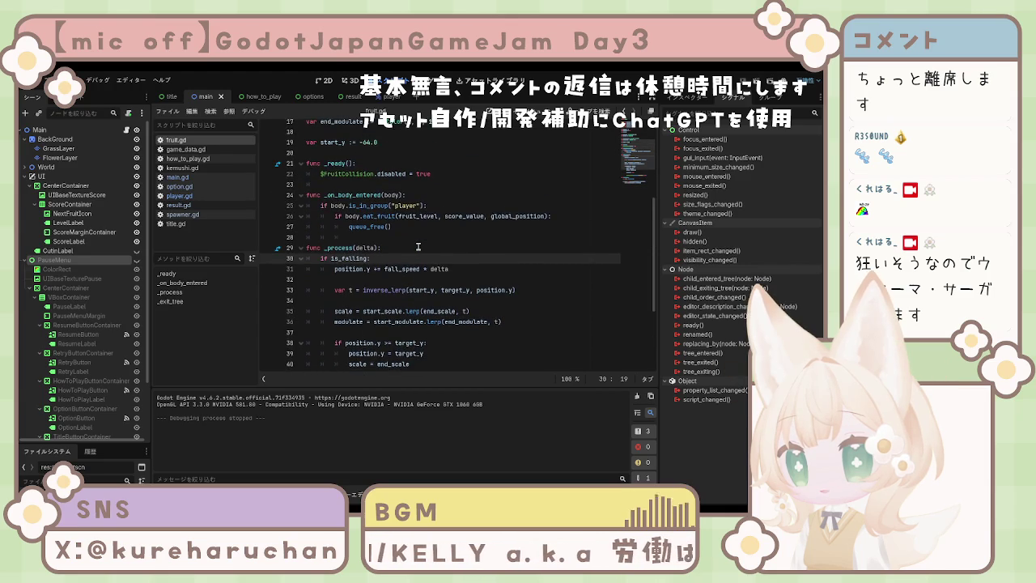
{"action": "scroll", "coordinate": [419, 247], "scroll_direction": "up", "scroll_amount": 6}
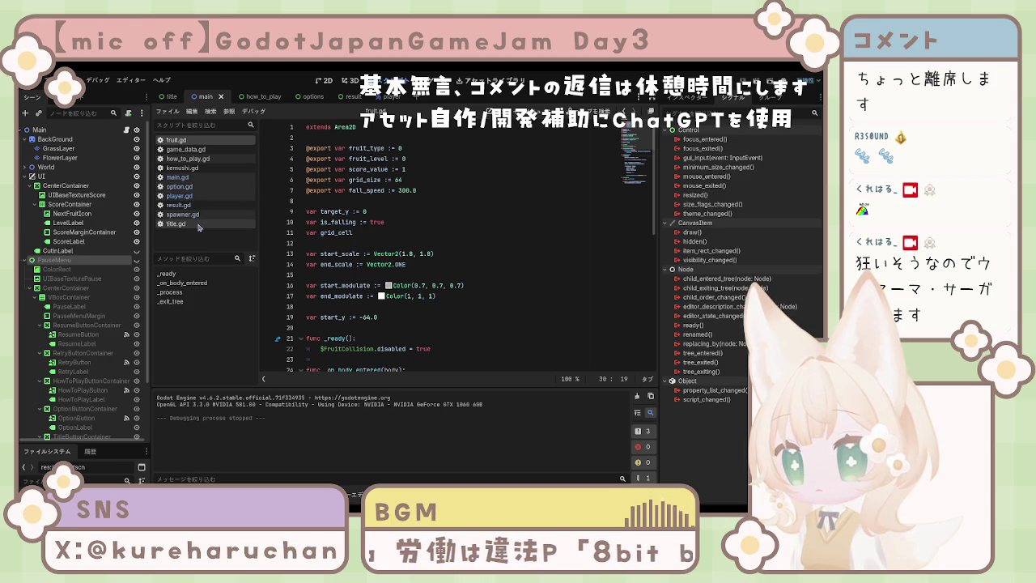
{"action": "left_click", "coordinate": [195, 215]}
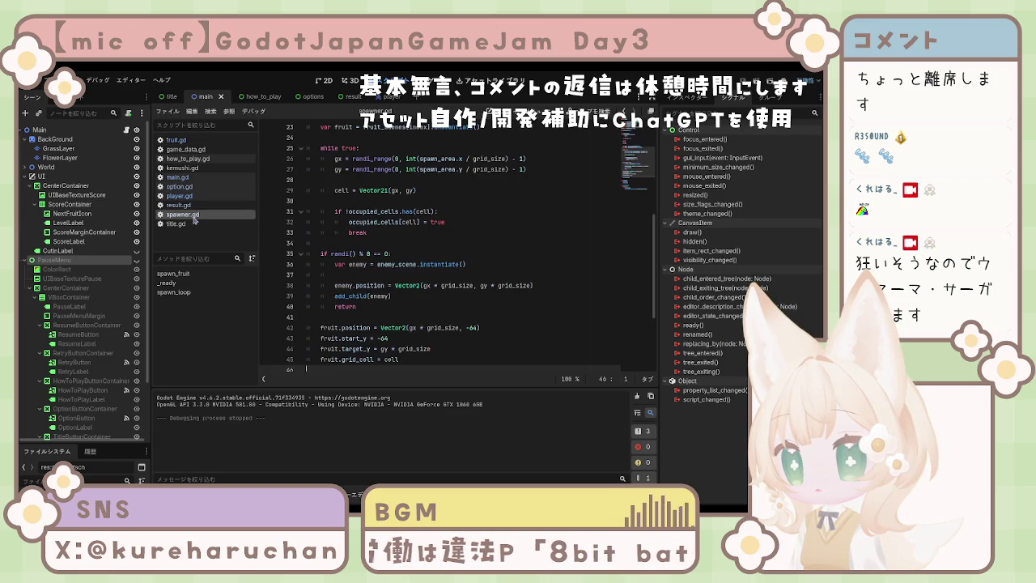
Review spawner.gd's exported scene variables and select the whole script.
{"action": "scroll", "coordinate": [389, 241], "scroll_direction": "up", "scroll_amount": 6}
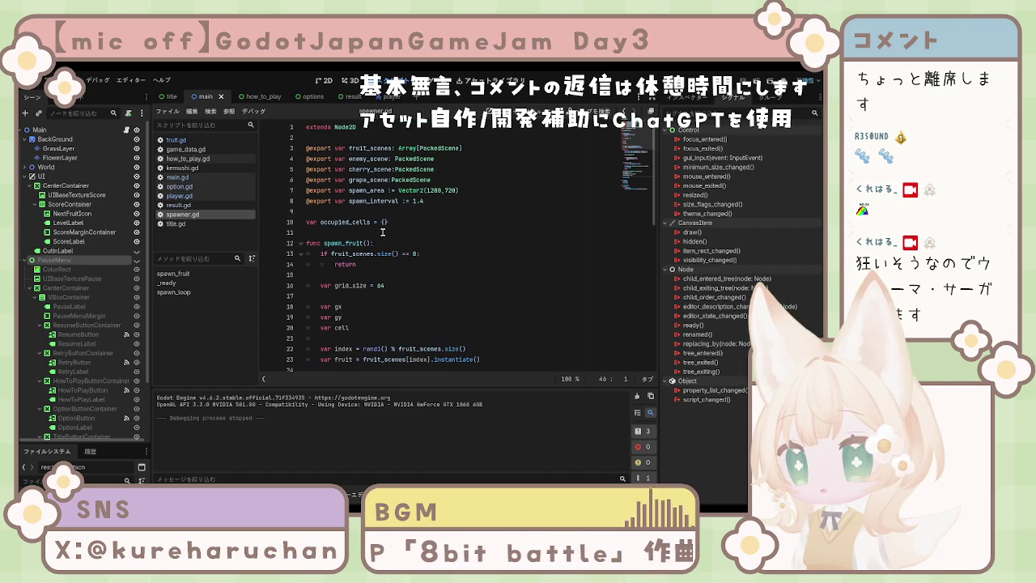
{"action": "left_click", "coordinate": [513, 245]}
{"action": "key", "text": "ctrl+a"}
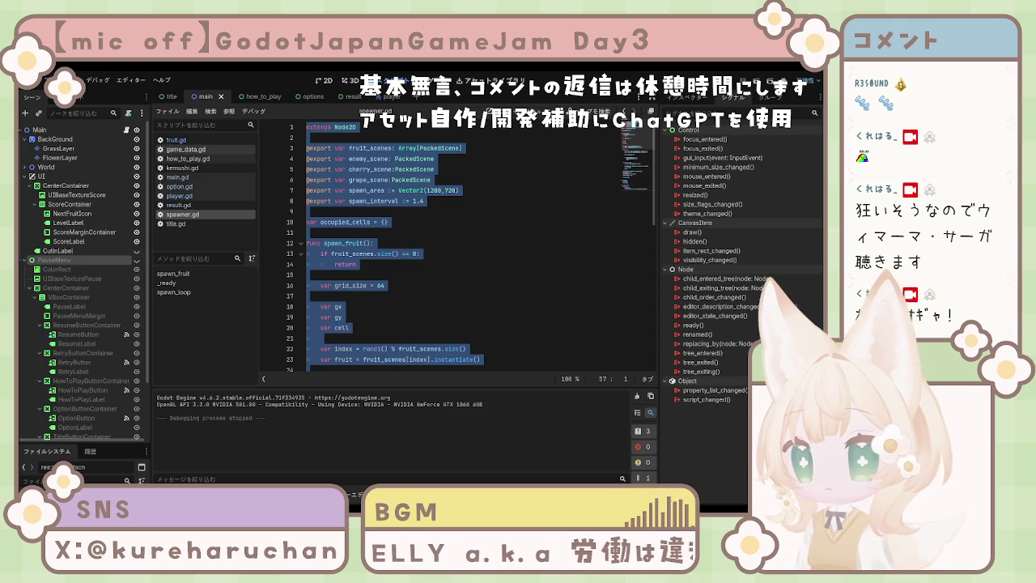
{"action": "scroll", "coordinate": [81, 357], "scroll_direction": "down", "scroll_amount": 2}
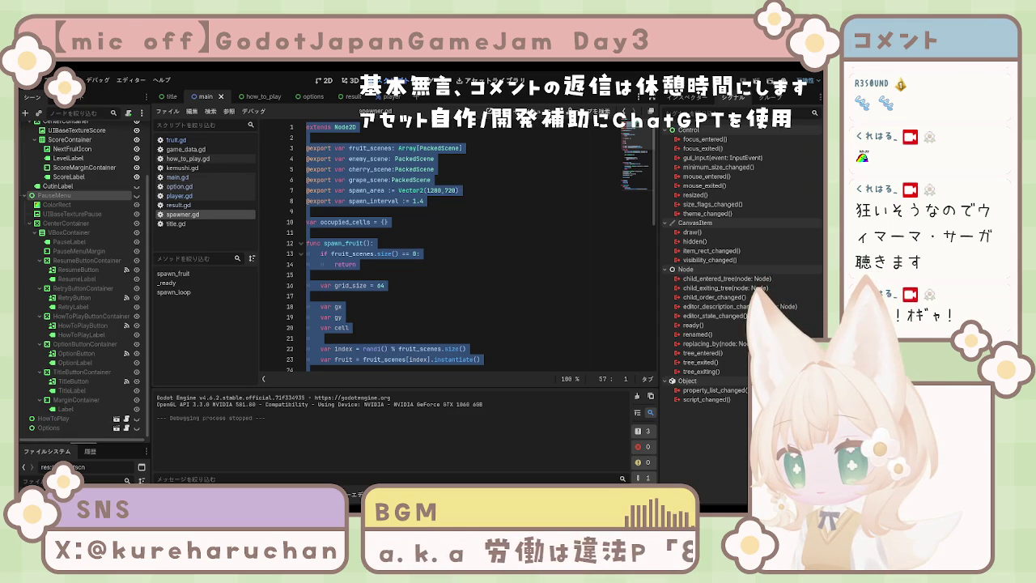
Browse title.tscn, grape.tscn and kemushi.tscn in FileSystem, then select all of fruit.gd.
{"action": "left_click_drag", "start_coordinate": [81, 445], "coordinate": [81, 312]}
{"action": "scroll", "coordinate": [62, 456], "scroll_direction": "down", "scroll_amount": 2}
{"action": "scroll", "coordinate": [62, 455], "scroll_direction": "down", "scroll_amount": 8}
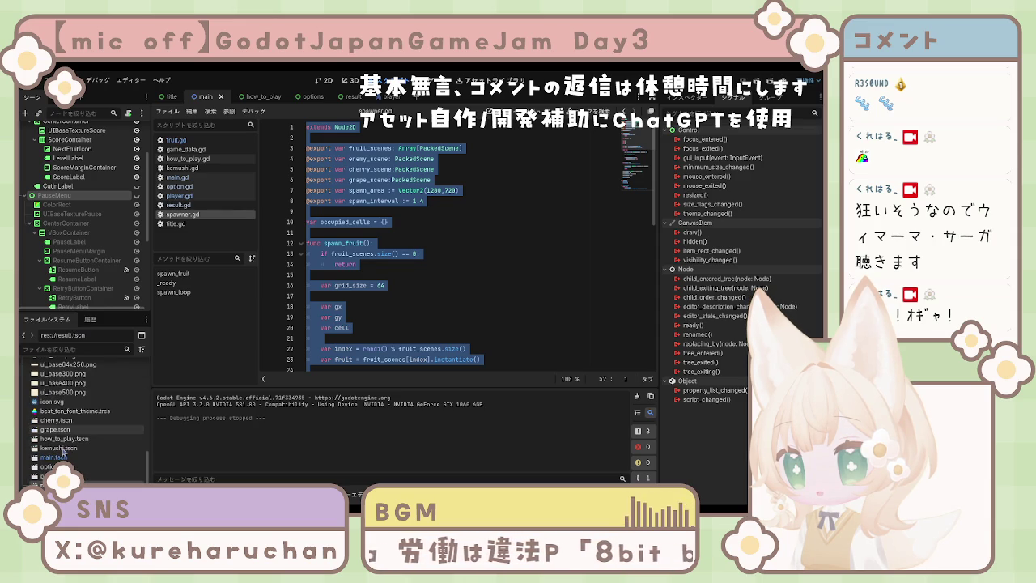
{"action": "left_click", "coordinate": [64, 477]}
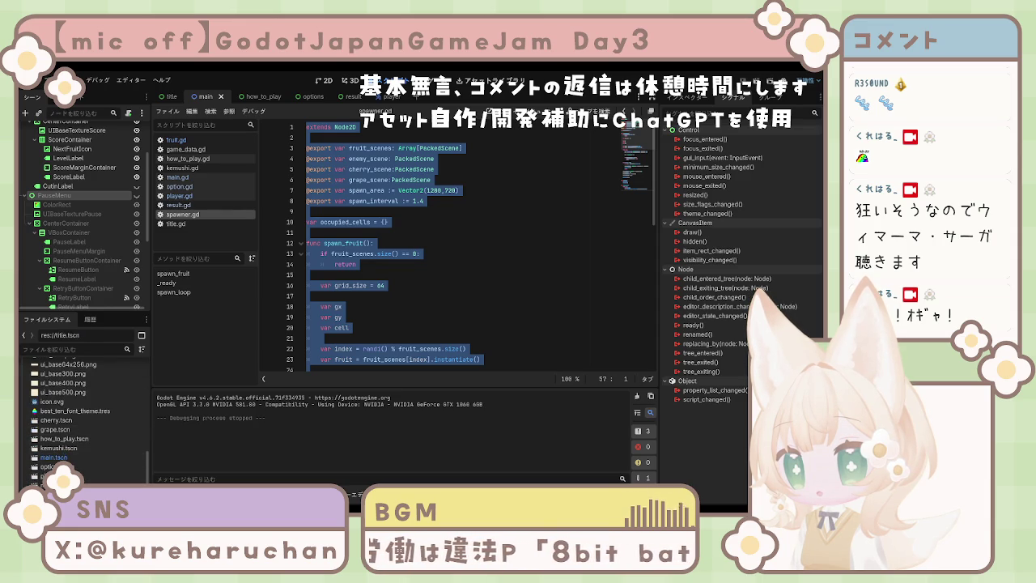
{"action": "left_click", "coordinate": [59, 431]}
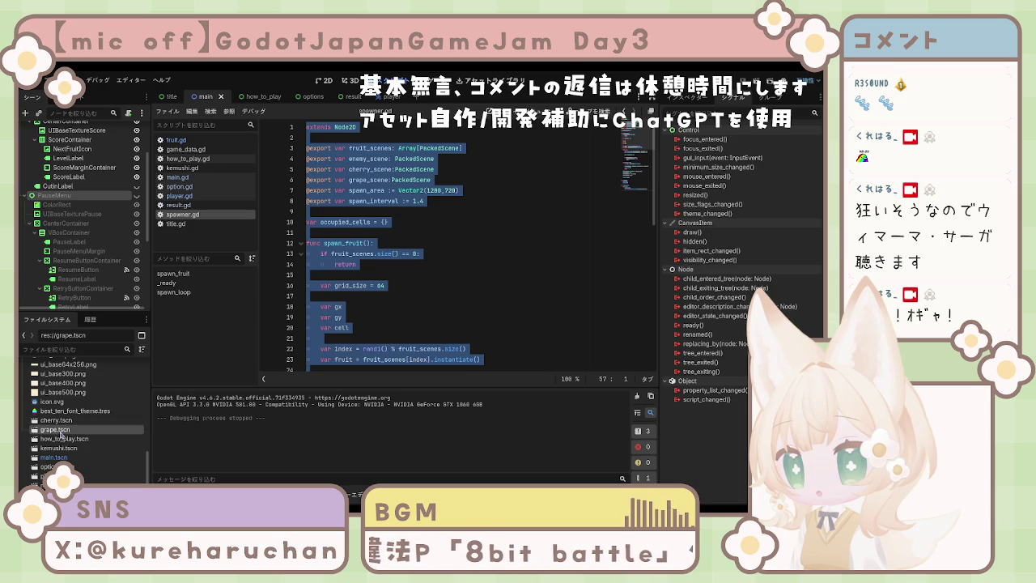
{"action": "left_click", "coordinate": [58, 448]}
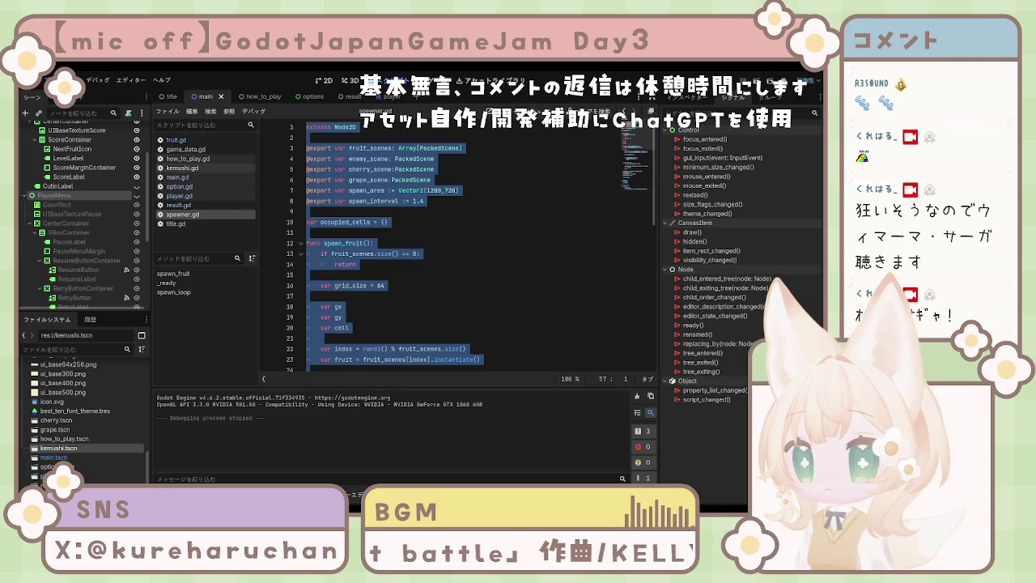
{"action": "left_click", "coordinate": [176, 139]}
{"action": "key", "text": "ctrl+a"}
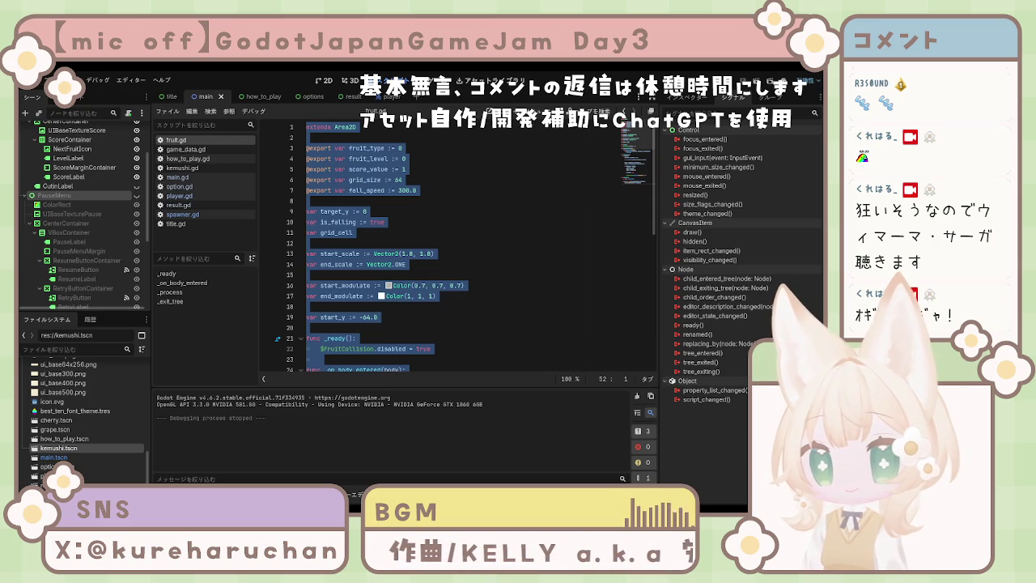
{"action": "left_click", "coordinate": [465, 286]}
{"action": "scroll", "coordinate": [455, 307], "scroll_direction": "down", "scroll_amount": 3}
{"action": "scroll", "coordinate": [454, 307], "scroll_direction": "down", "scroll_amount": 6}
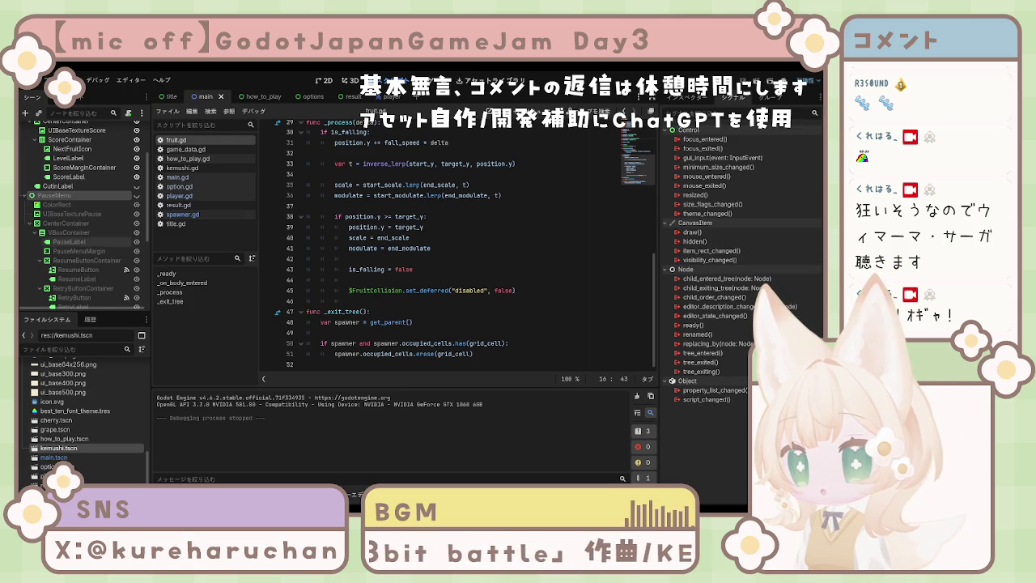
{"action": "scroll", "coordinate": [81, 211], "scroll_direction": "down", "scroll_amount": 3}
{"action": "left_click", "coordinate": [61, 438]}
{"action": "double_click", "coordinate": [57, 430]}
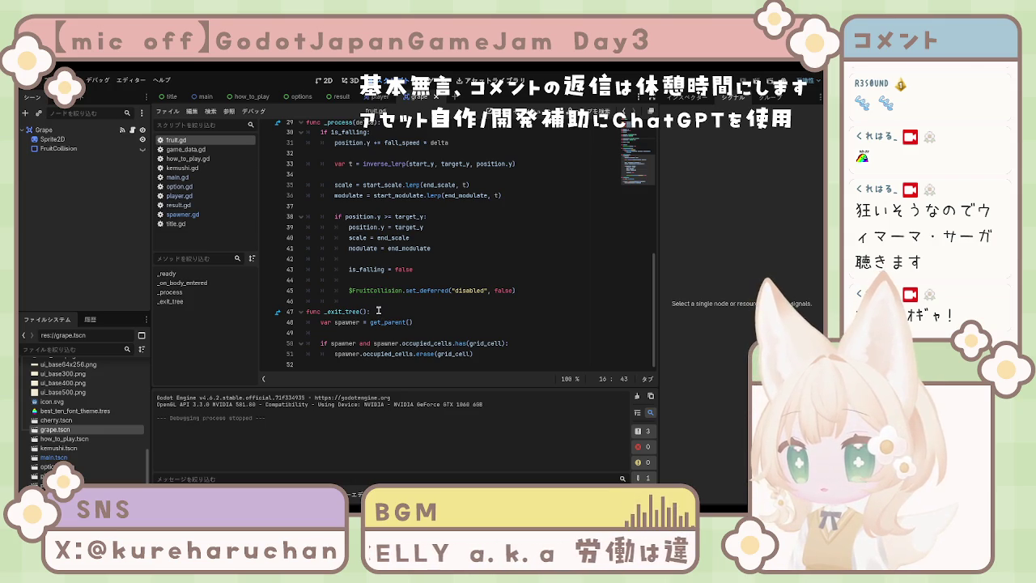
Open plum.tscn and select its root node, still named Grape.
{"action": "scroll", "coordinate": [67, 457], "scroll_direction": "down", "scroll_amount": 1}
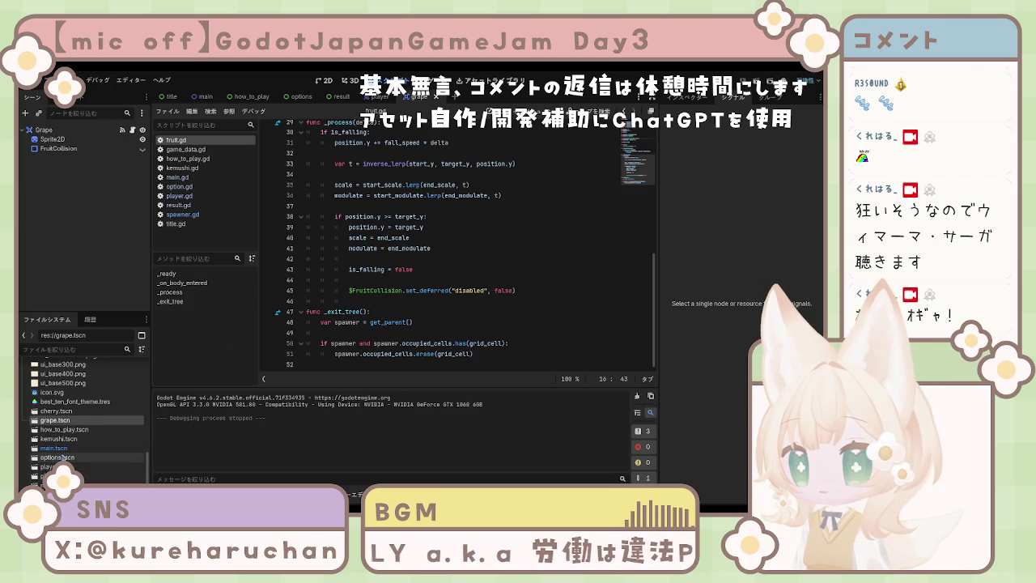
{"action": "double_click", "coordinate": [49, 476]}
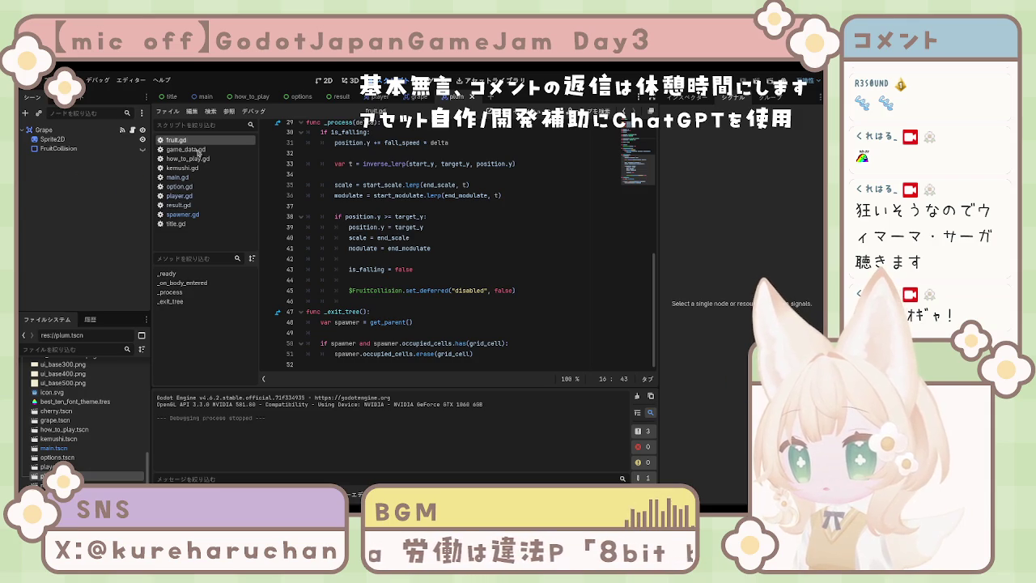
{"action": "left_click", "coordinate": [44, 130]}
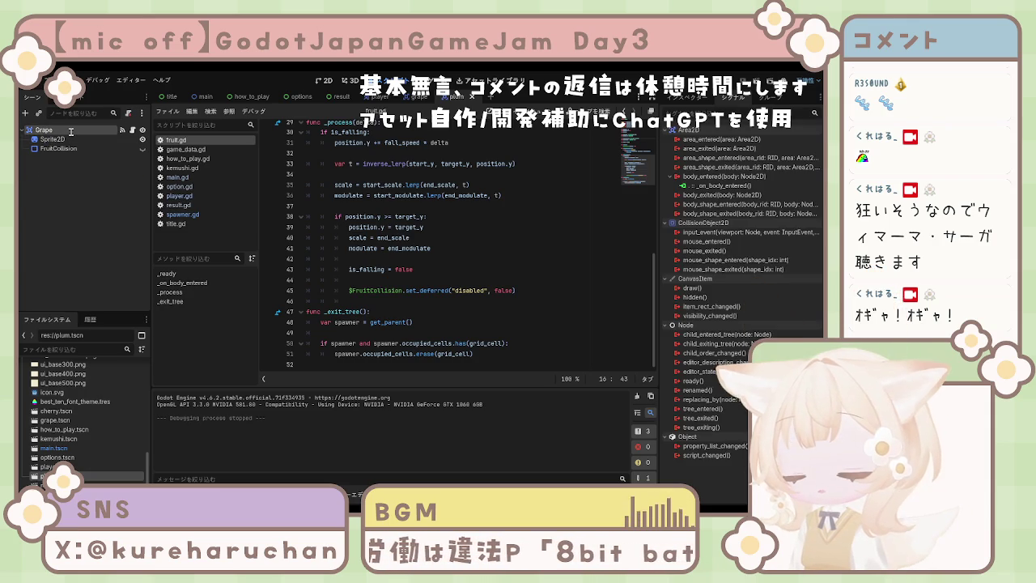
Rename the plum scene's root node from Grape to Plum.
{"action": "type", "text": "Plum"}
{"action": "key", "text": "Return"}
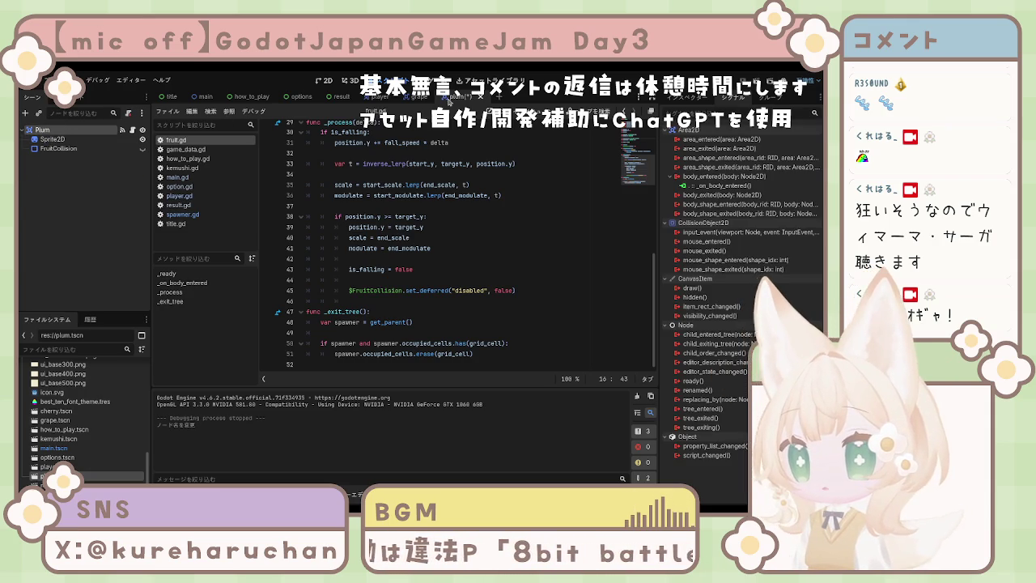
{"action": "left_click", "coordinate": [415, 97]}
{"action": "left_click", "coordinate": [467, 97]}
Check the Sprite2D's pink plum texture, restoring it with undo after clearing it.
{"action": "left_click", "coordinate": [53, 140]}
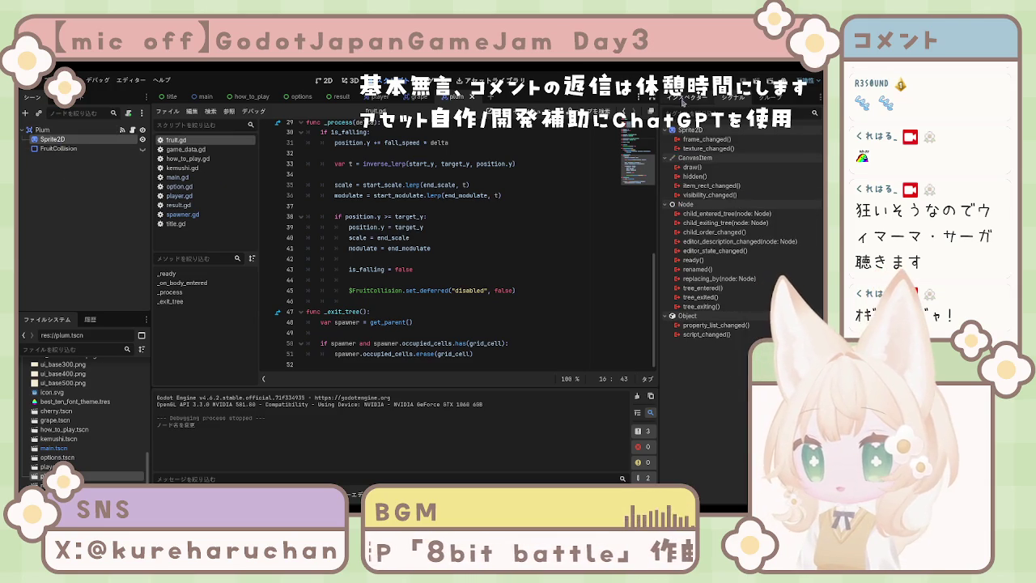
{"action": "left_click", "coordinate": [688, 98]}
{"action": "left_click", "coordinate": [769, 183]}
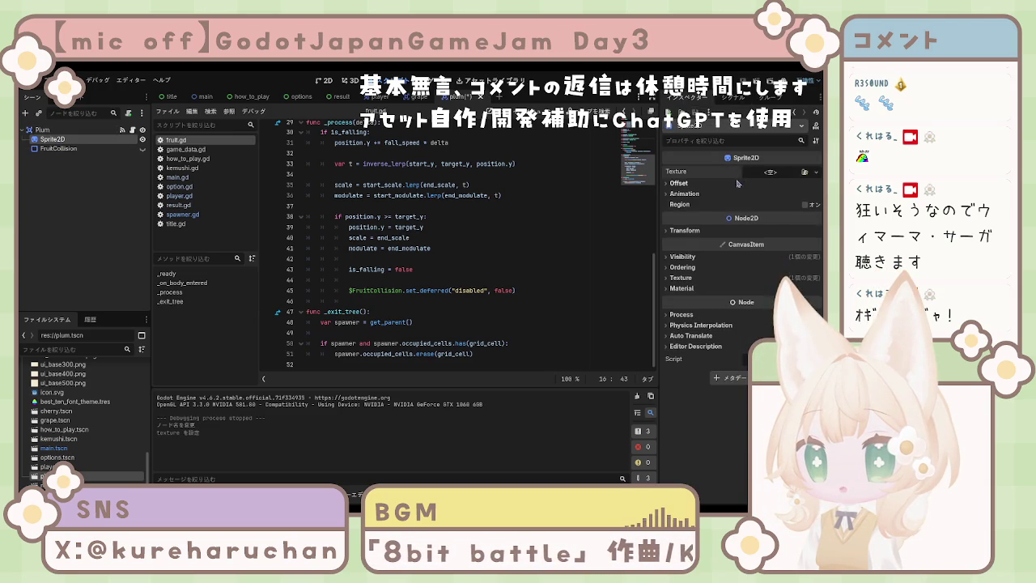
{"action": "key", "text": "ctrl+z"}
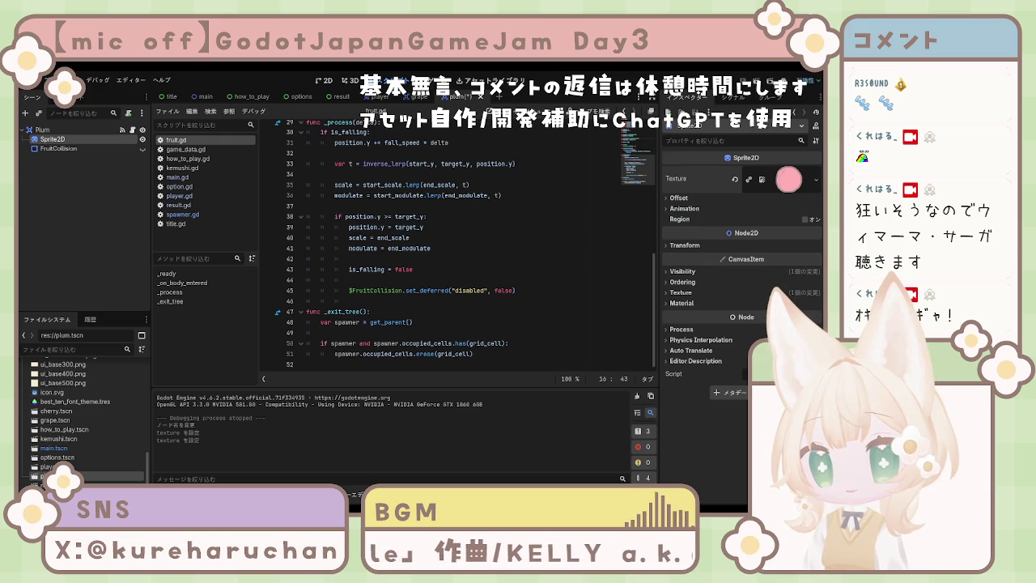
{"action": "left_click", "coordinate": [49, 150]}
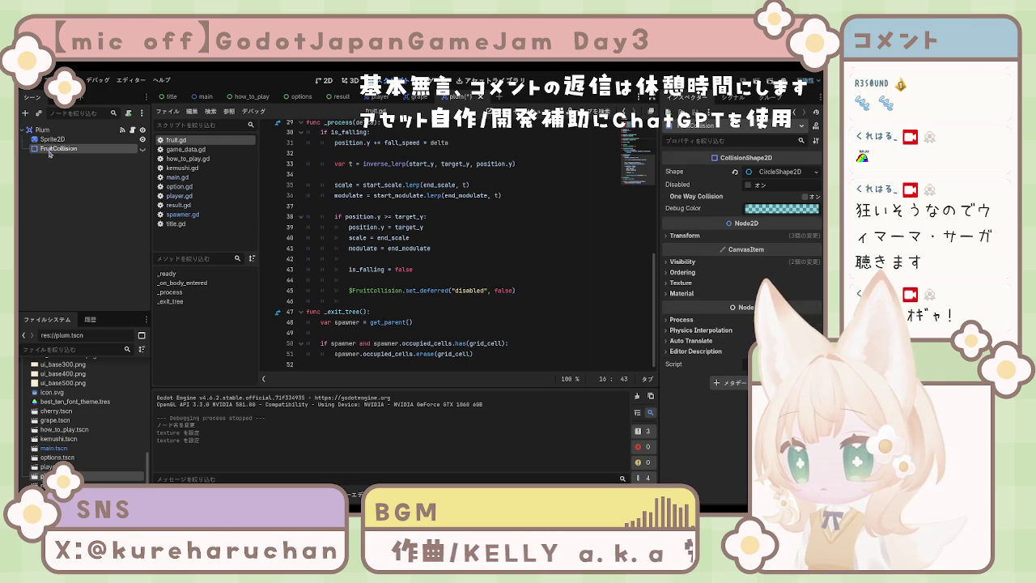
Inspect FruitCollision's visibility and circle shape, restoring the shape after a reset.
{"action": "left_click", "coordinate": [142, 149]}
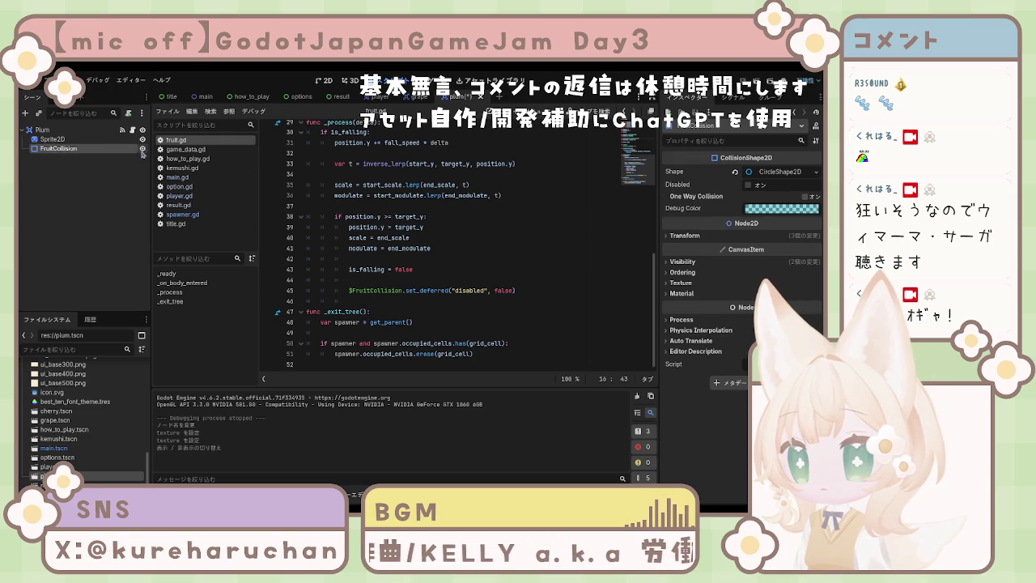
{"action": "left_click", "coordinate": [326, 81]}
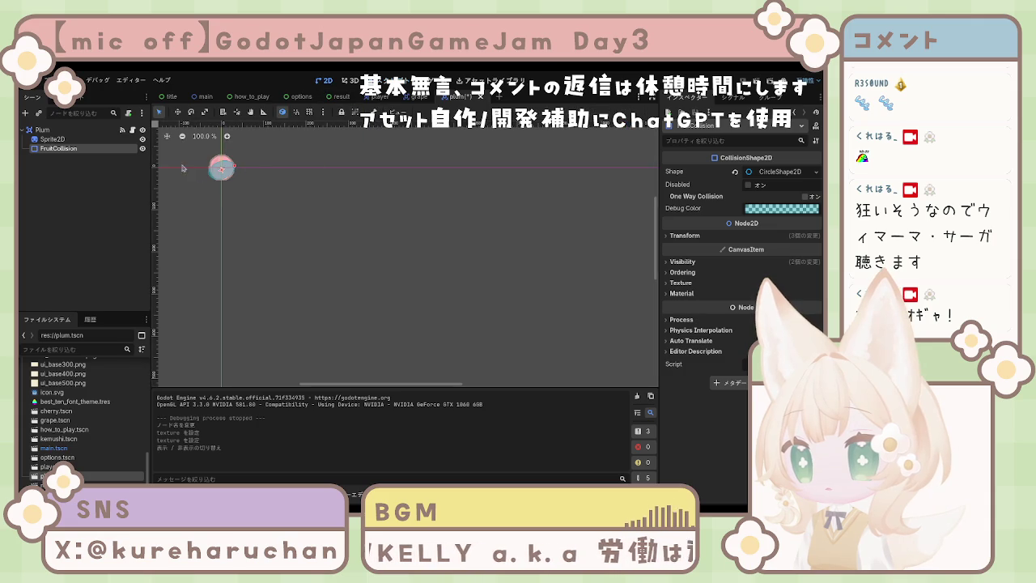
{"action": "left_click", "coordinate": [779, 172]}
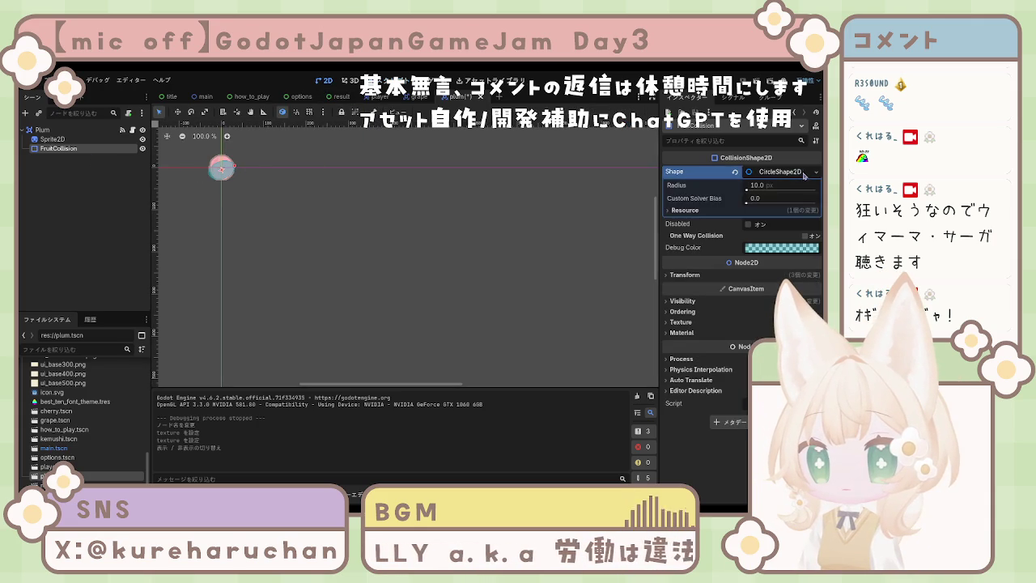
{"action": "left_click", "coordinate": [735, 173]}
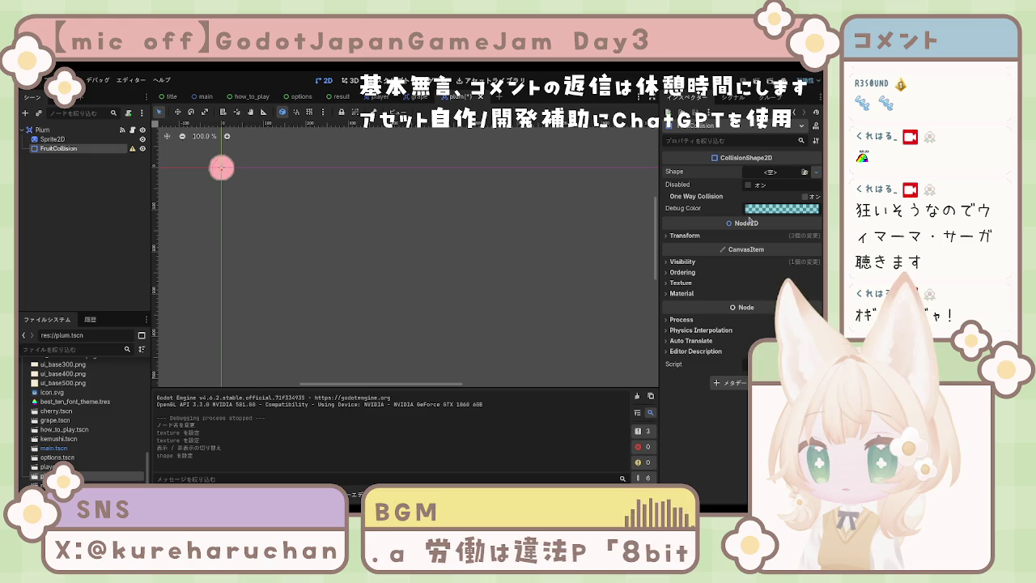
{"action": "key", "text": "ctrl+z"}
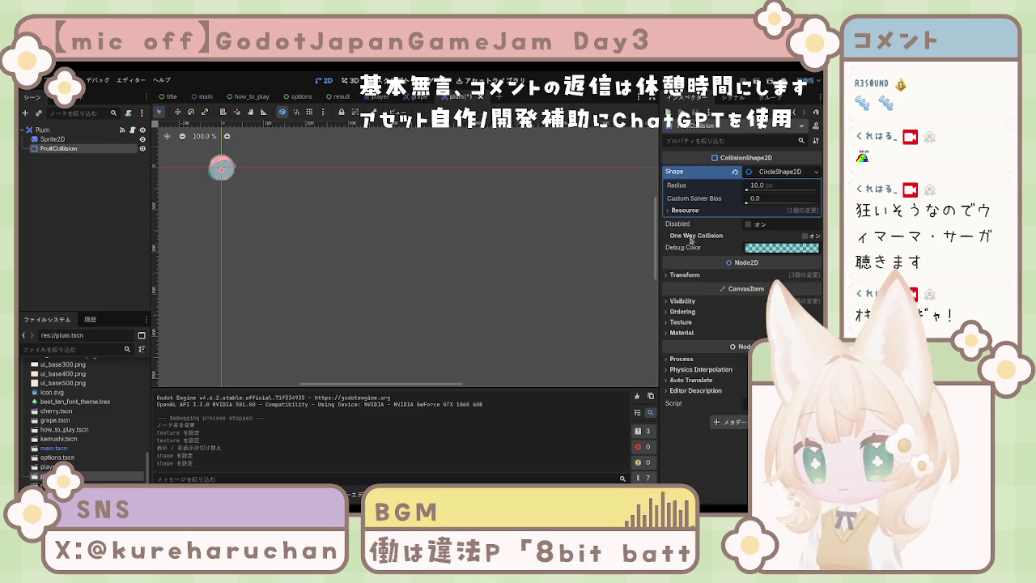
Reset FruitCollision's position, rotation and scale, then set its scale to 3.0.
{"action": "left_click", "coordinate": [688, 276]}
{"action": "left_click", "coordinate": [734, 293]}
{"action": "left_click", "coordinate": [734, 314]}
{"action": "left_click", "coordinate": [735, 333]}
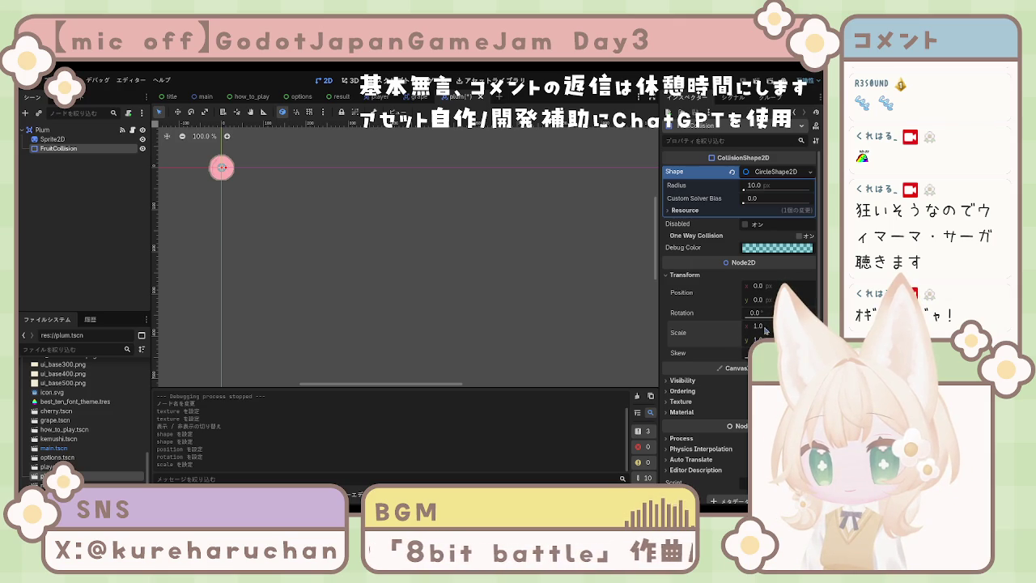
{"action": "left_click_drag", "start_coordinate": [761, 329], "coordinate": [797, 330]}
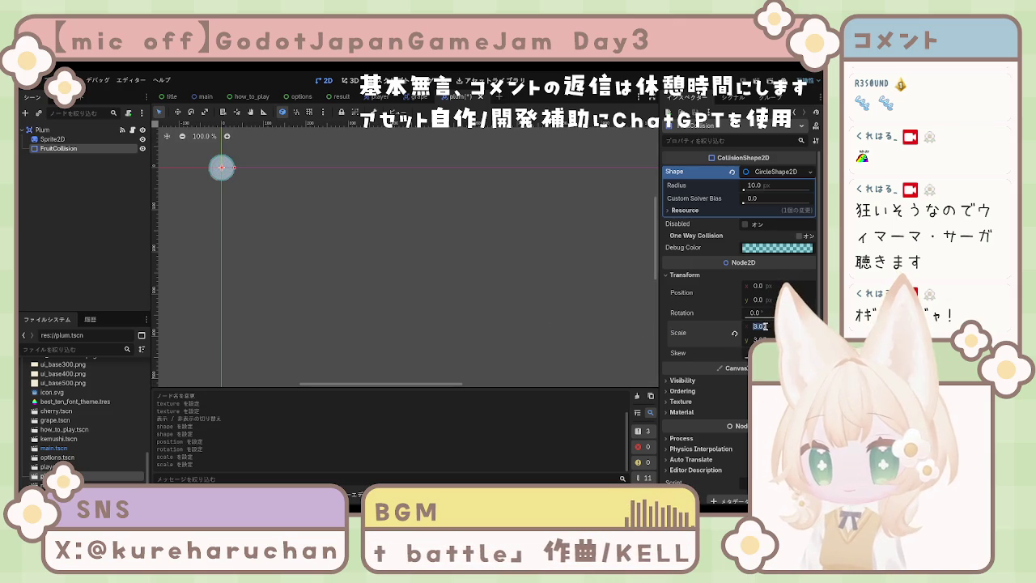
{"action": "type", "text": "3"}
{"action": "key", "text": "Return"}
{"action": "left_click", "coordinate": [460, 314]}
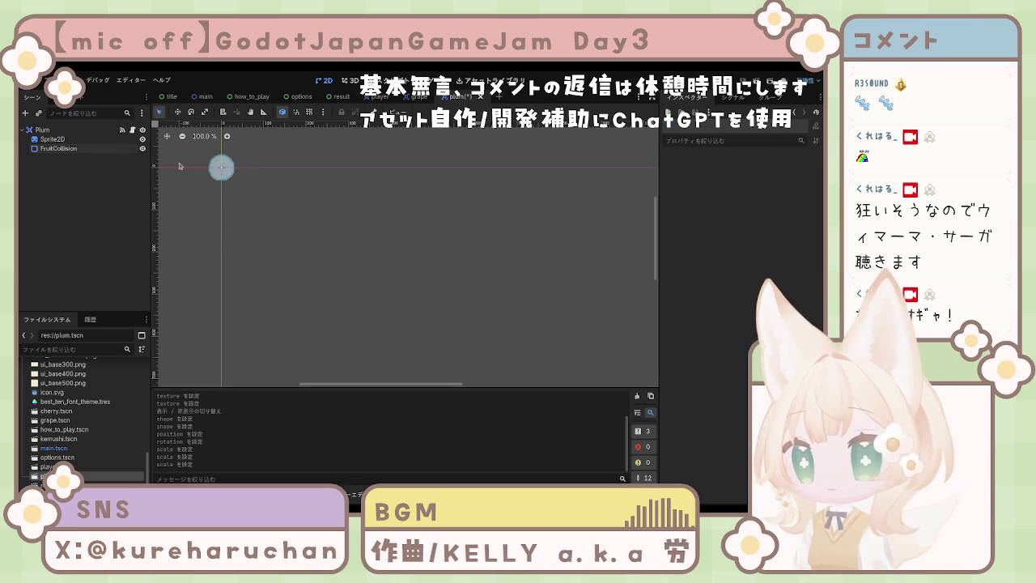
Inspect the Plum scene's Sprite2D, FruitCollision and root nodes, then bring up fruit.gd.
{"action": "left_click", "coordinate": [73, 138]}
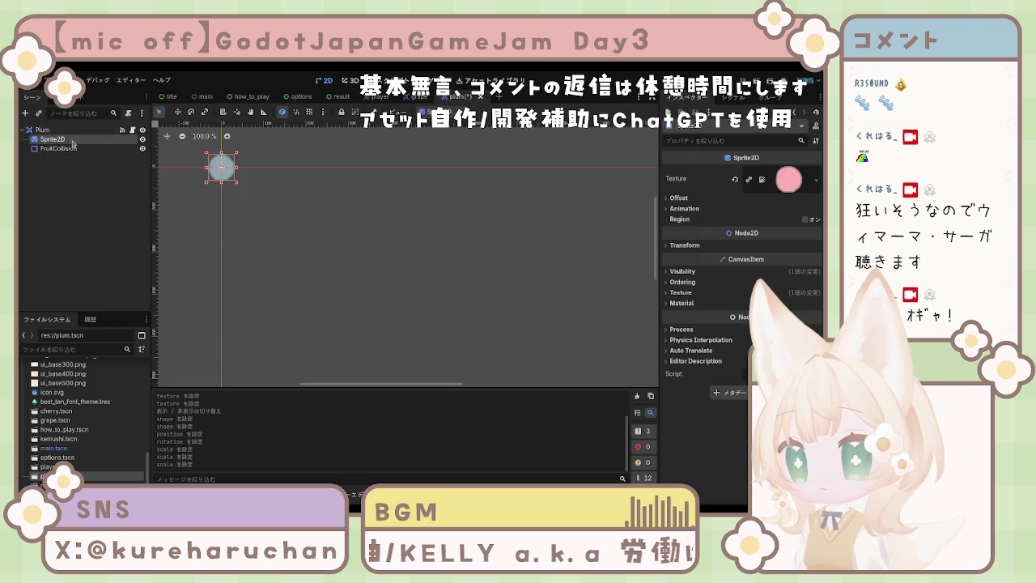
{"action": "left_click", "coordinate": [81, 210]}
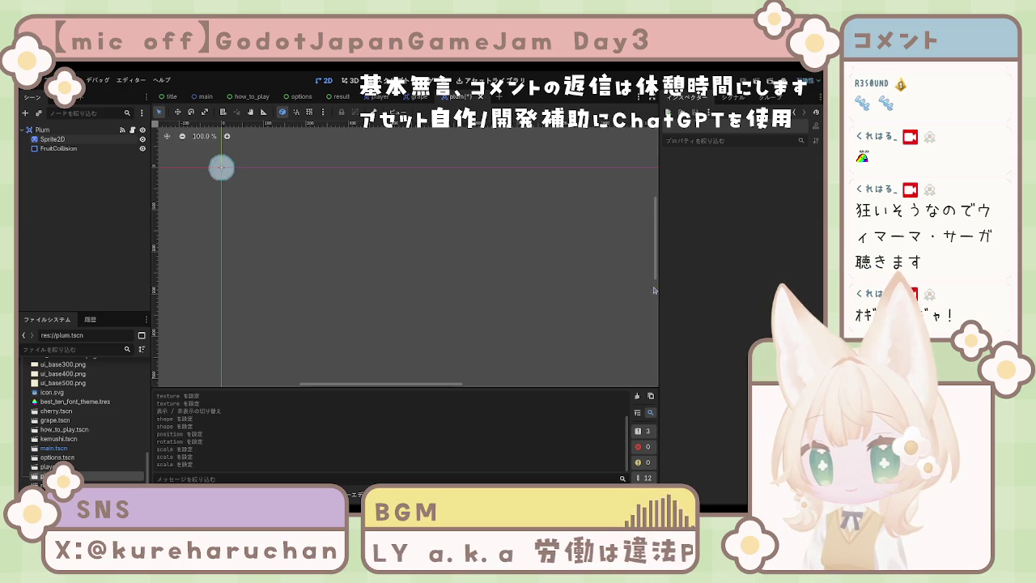
{"action": "left_click", "coordinate": [55, 140]}
{"action": "left_click", "coordinate": [59, 148]}
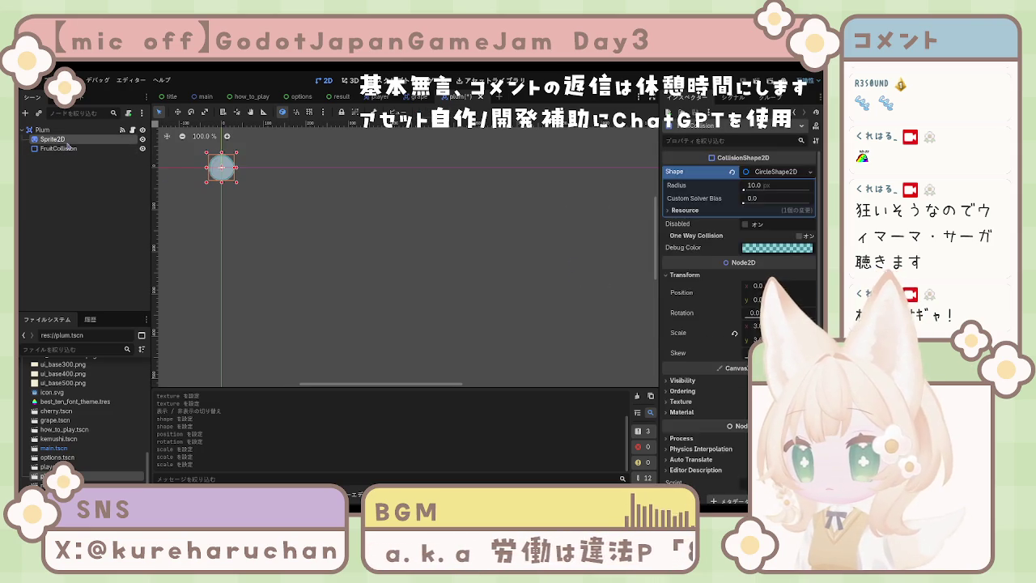
{"action": "left_click", "coordinate": [42, 130]}
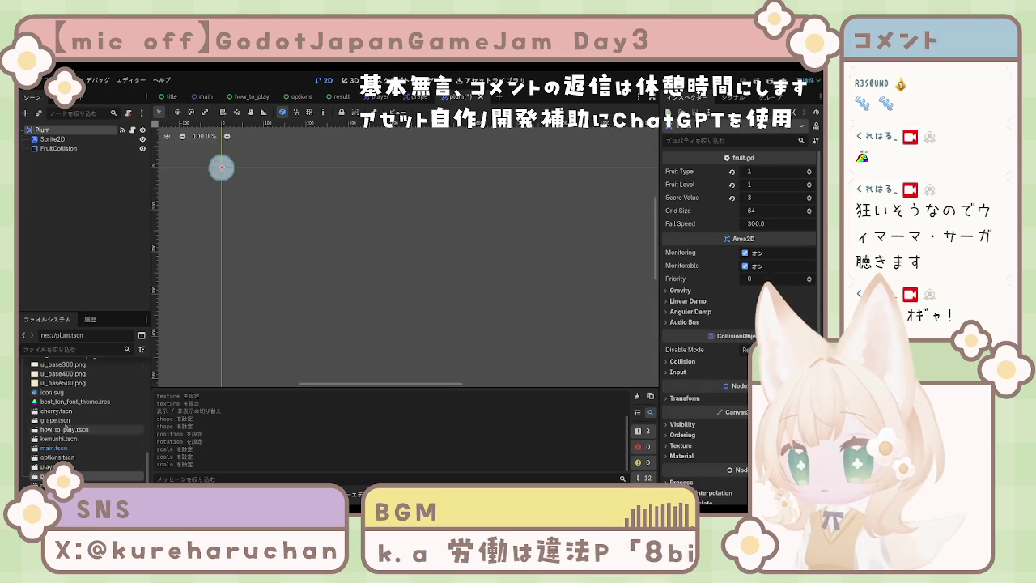
{"action": "left_click", "coordinate": [393, 97]}
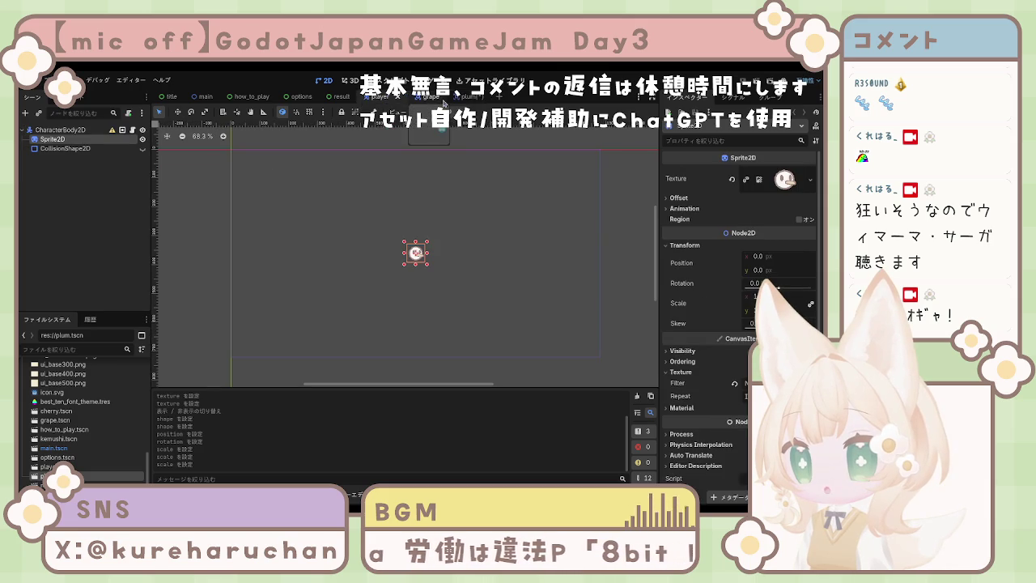
{"action": "left_click", "coordinate": [465, 99]}
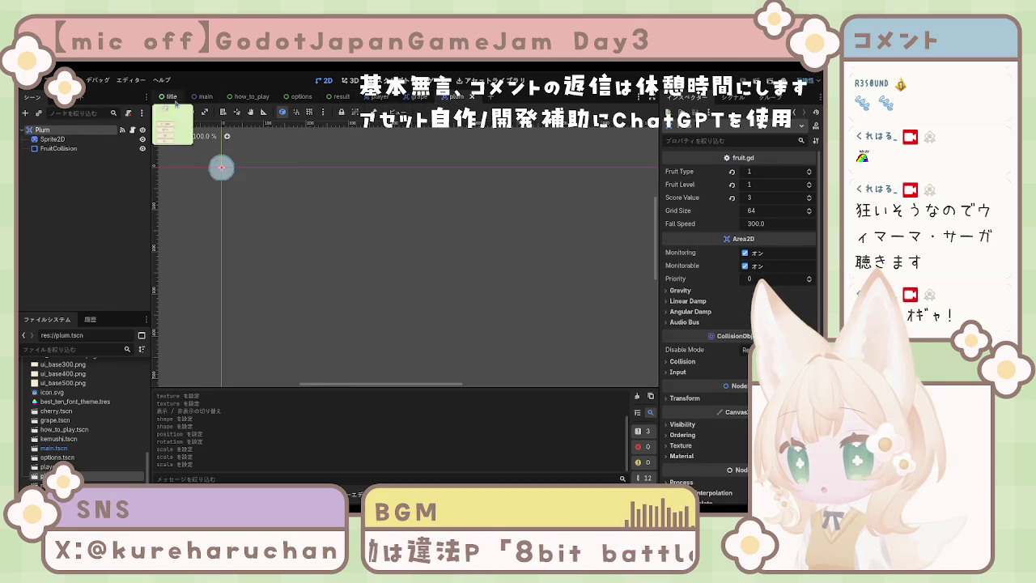
{"action": "left_click", "coordinate": [401, 80]}
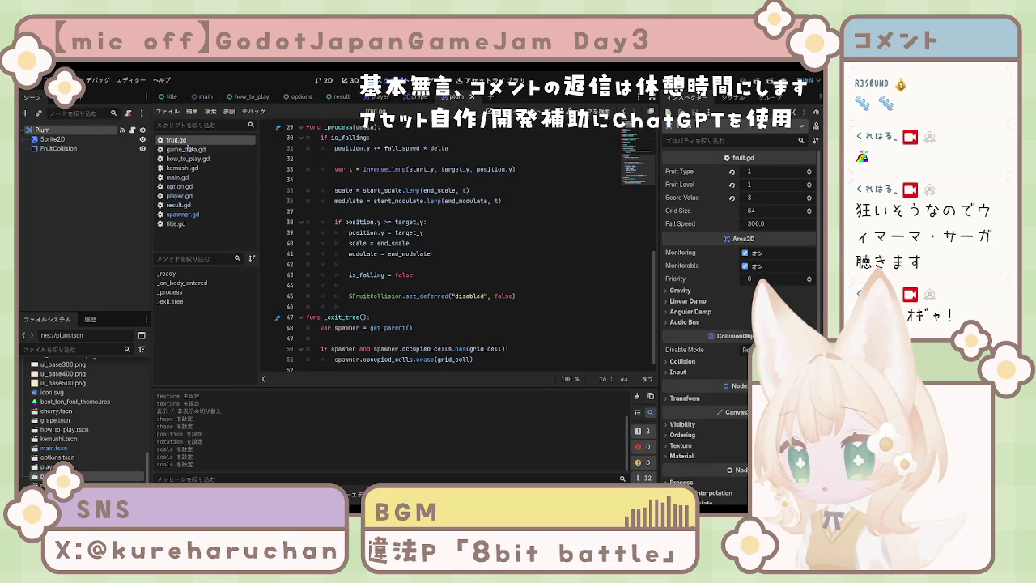
{"action": "scroll", "coordinate": [419, 279], "scroll_direction": "up", "scroll_amount": 2}
{"action": "scroll", "coordinate": [420, 280], "scroll_direction": "up", "scroll_amount": 10}
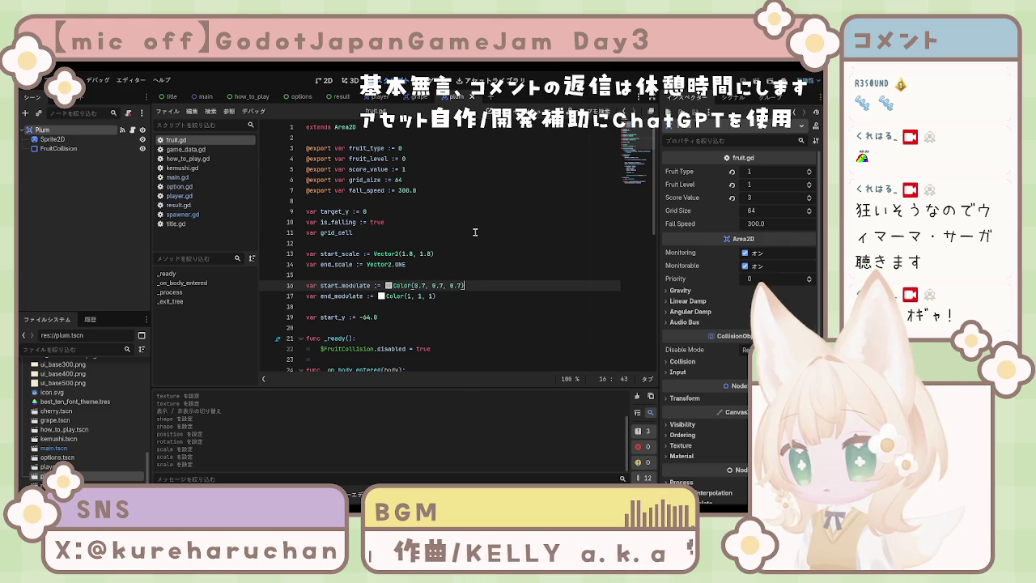
{"action": "scroll", "coordinate": [441, 235], "scroll_direction": "down", "scroll_amount": 1}
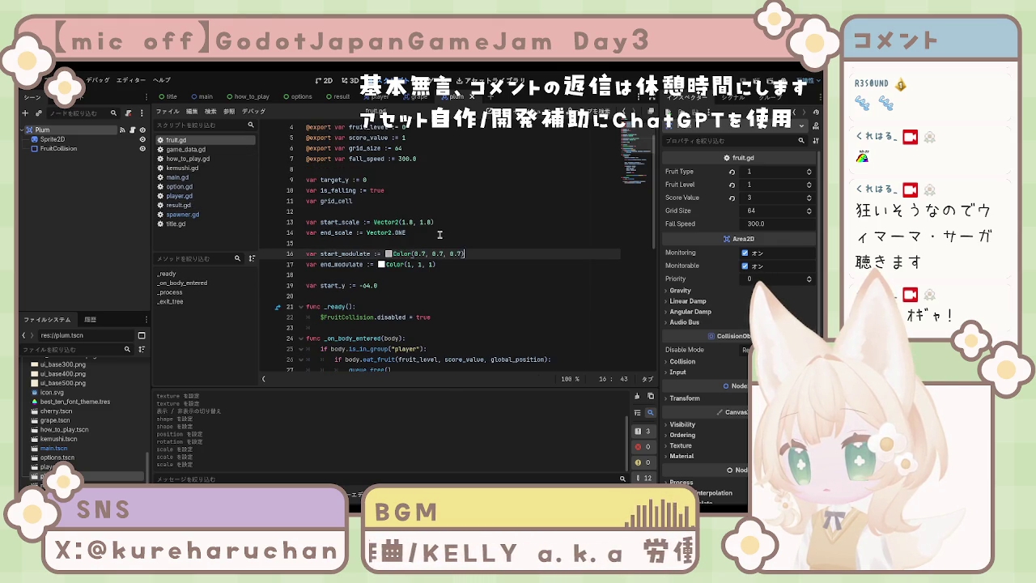
{"action": "scroll", "coordinate": [439, 235], "scroll_direction": "down", "scroll_amount": 3}
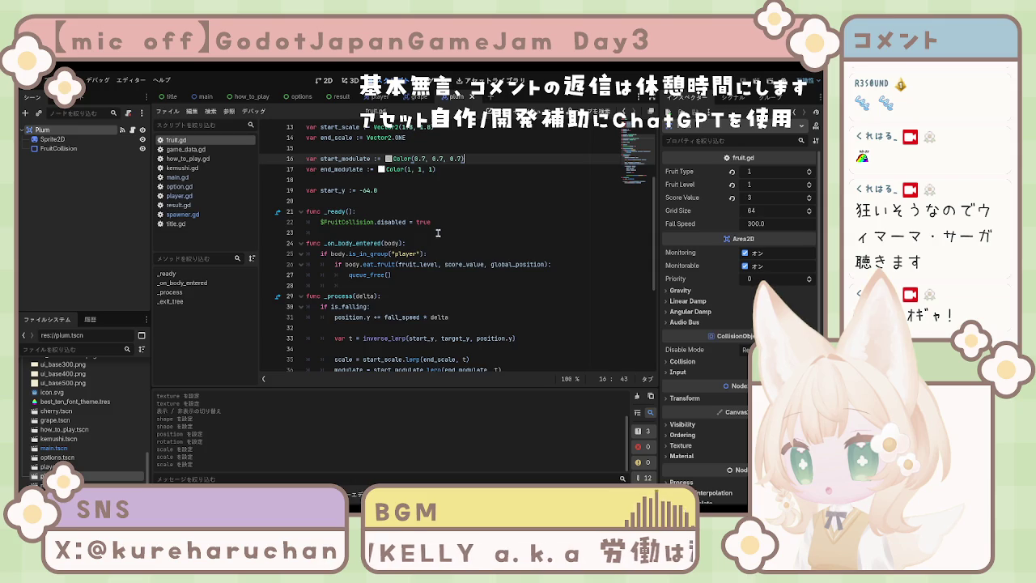
{"action": "scroll", "coordinate": [438, 234], "scroll_direction": "down", "scroll_amount": 3}
{"action": "scroll", "coordinate": [438, 235], "scroll_direction": "down", "scroll_amount": 2}
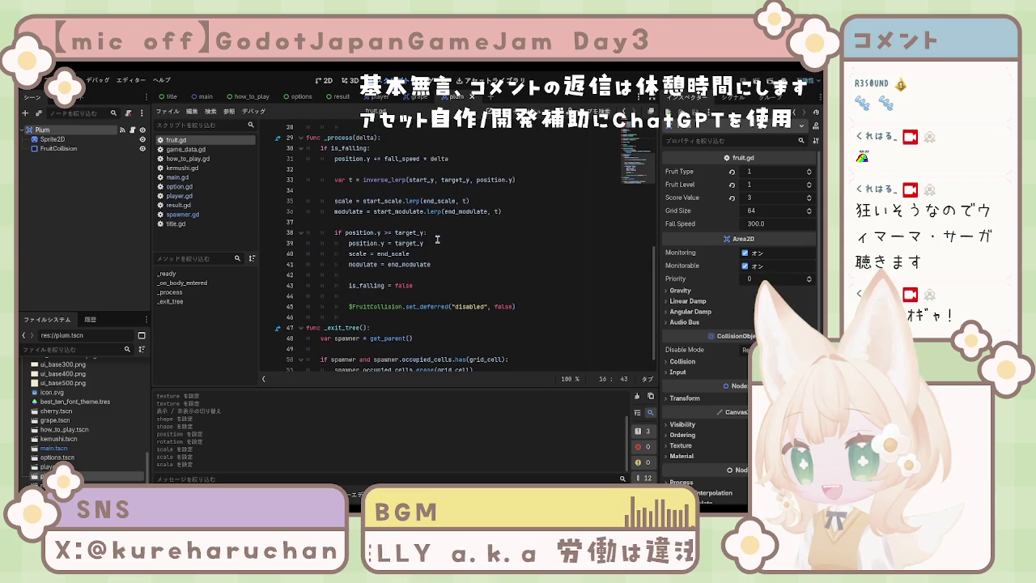
{"action": "scroll", "coordinate": [438, 239], "scroll_direction": "down", "scroll_amount": 1}
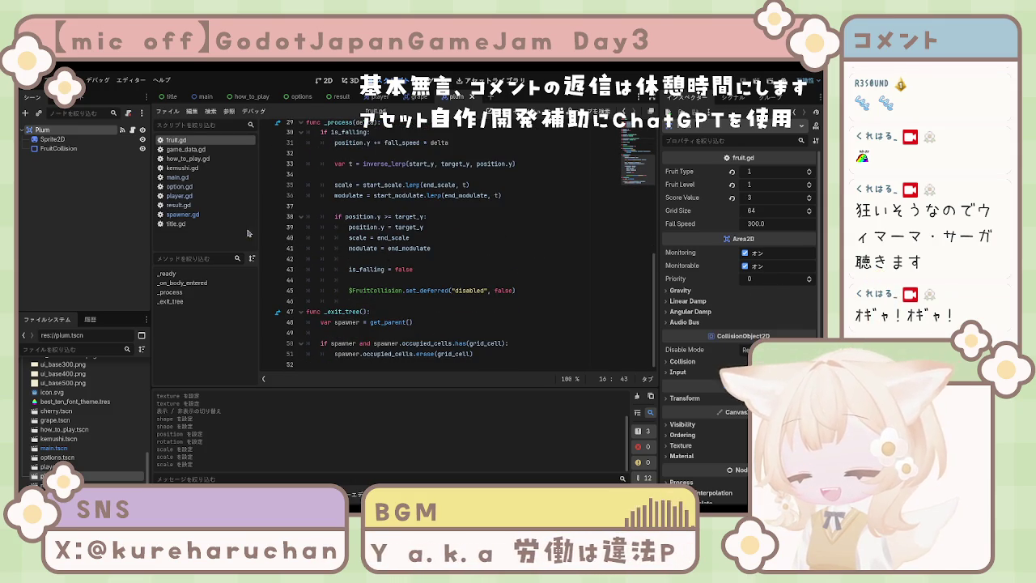
{"action": "left_click", "coordinate": [182, 168]}
{"action": "left_click", "coordinate": [182, 149]}
{"action": "left_click", "coordinate": [185, 214]}
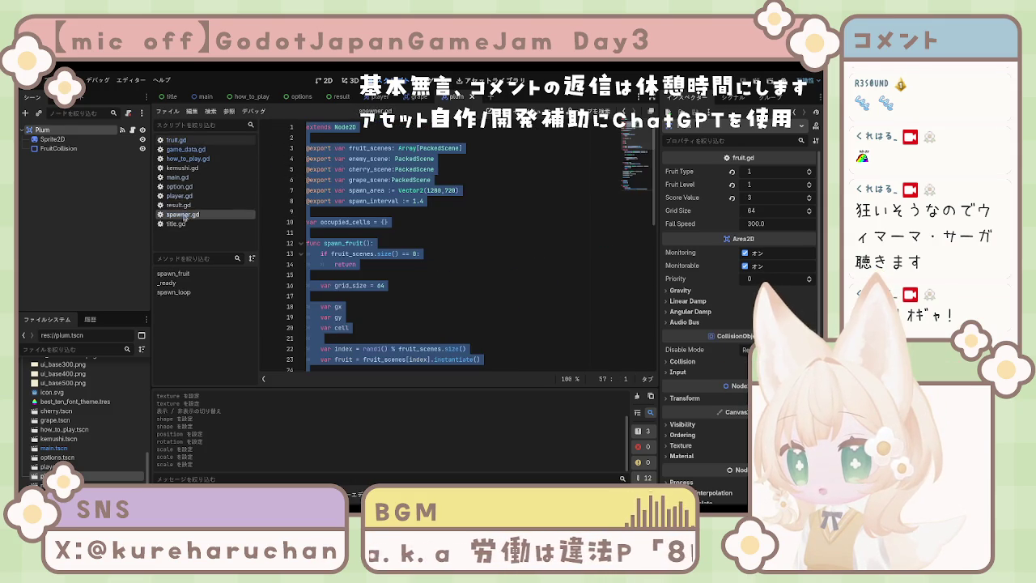
{"action": "left_click", "coordinate": [405, 222]}
{"action": "left_click", "coordinate": [446, 169]}
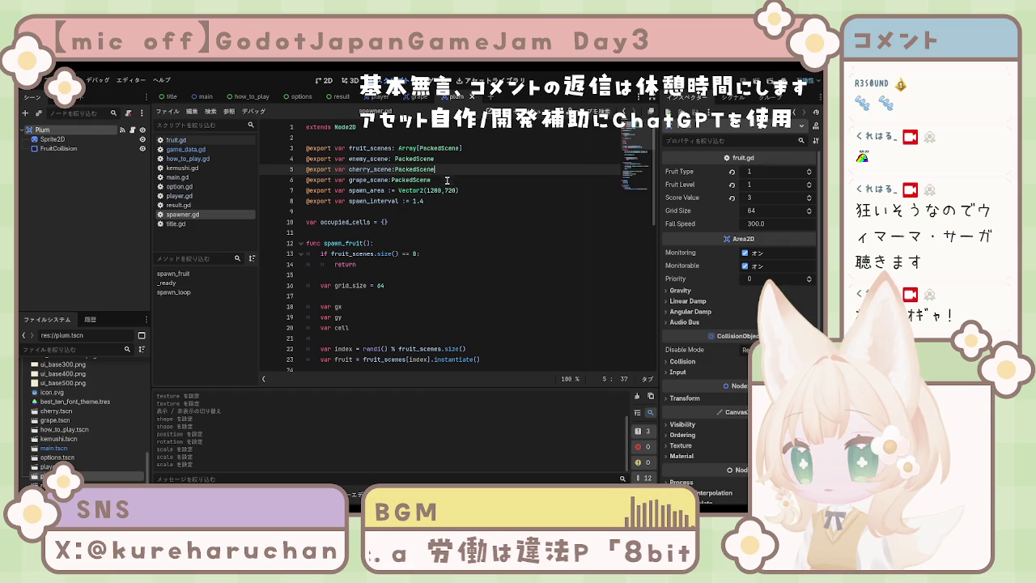
{"action": "left_click", "coordinate": [447, 180]}
{"action": "key", "text": "Return"}
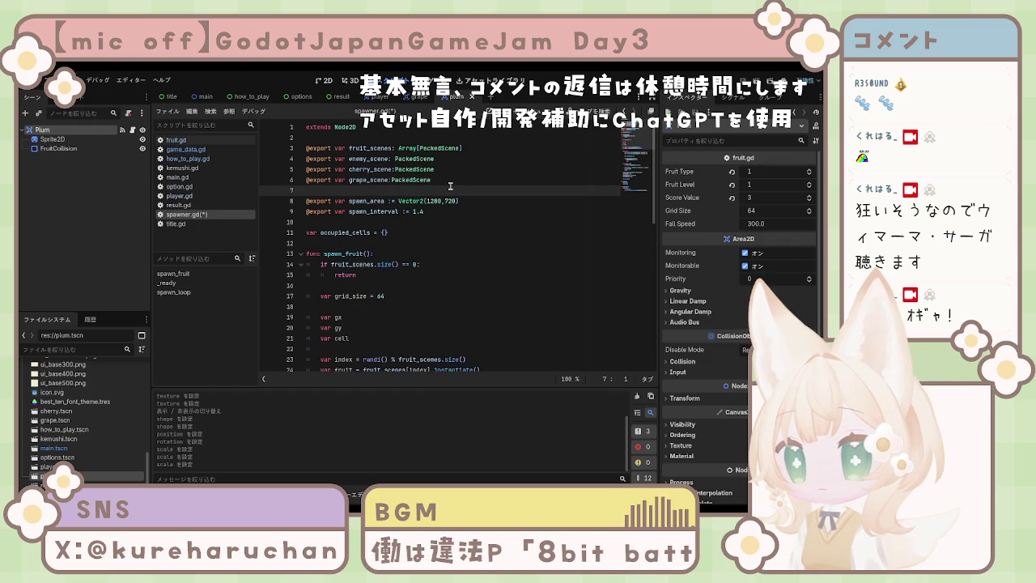
{"action": "type", "text": "@e"}
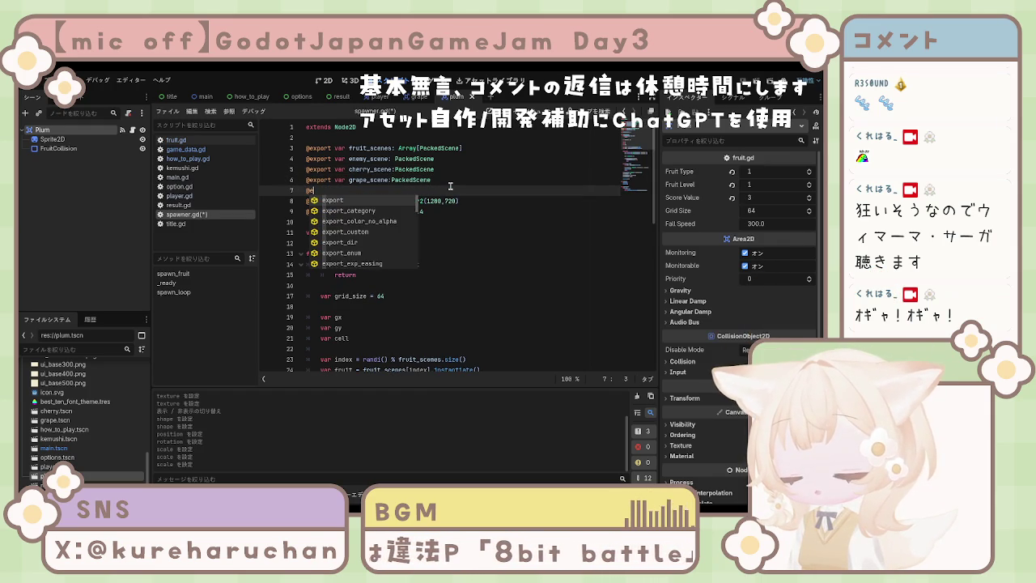
{"action": "type", "text": "xport var "}
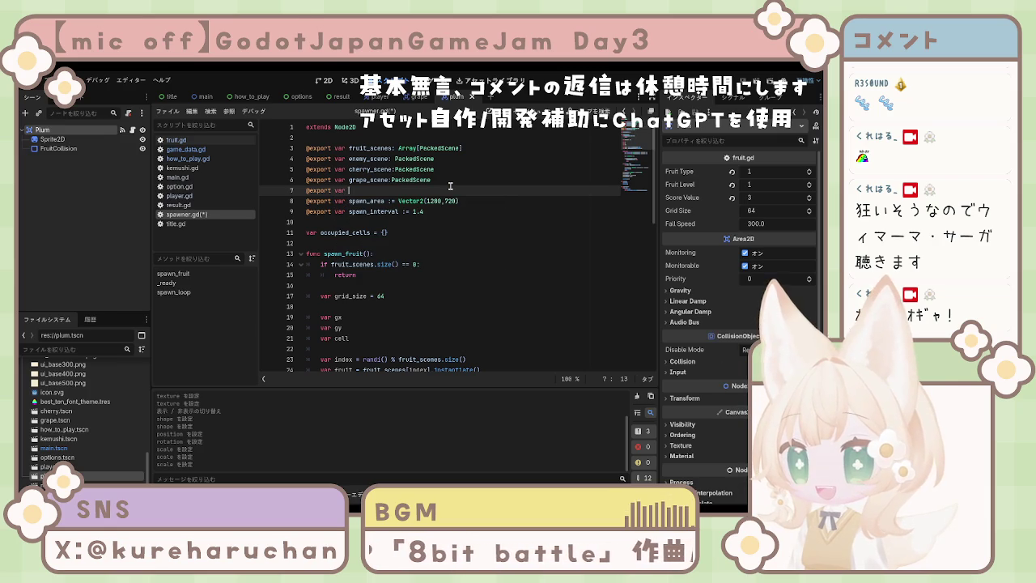
{"action": "type", "text": "plum"}
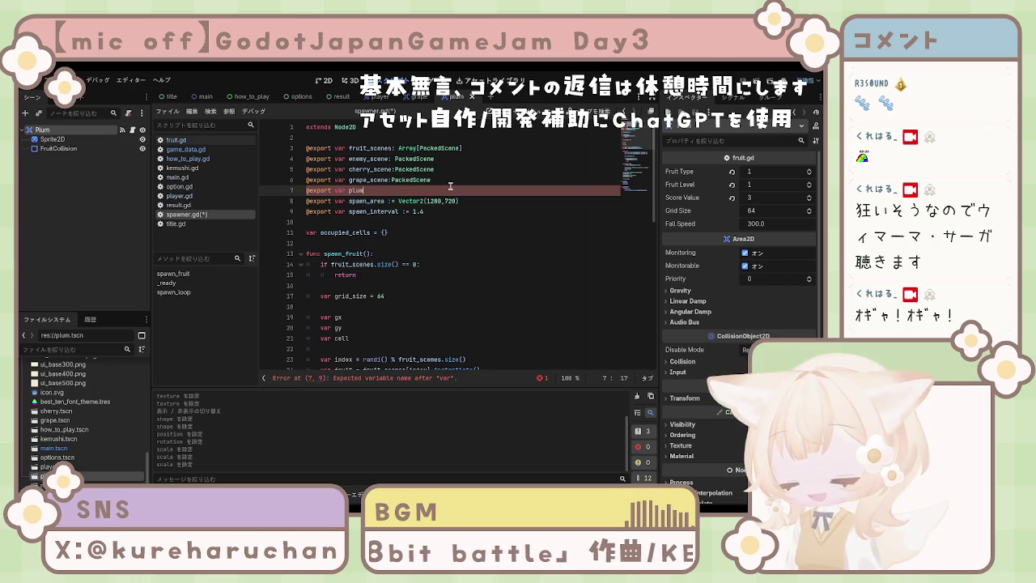
{"action": "type", "text": "_s"}
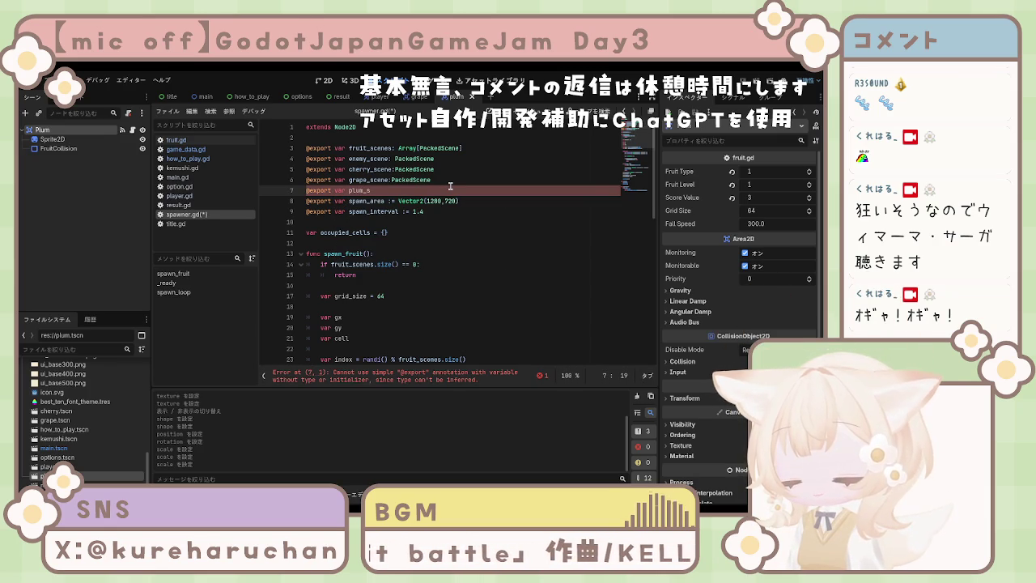
{"action": "type", "text": "cene"}
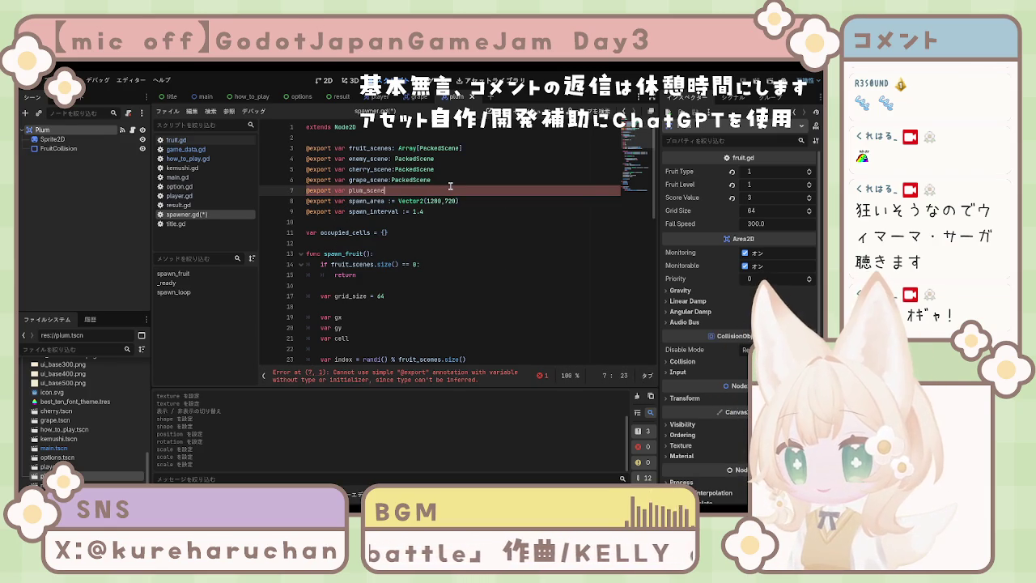
{"action": "type", "text": ":"}
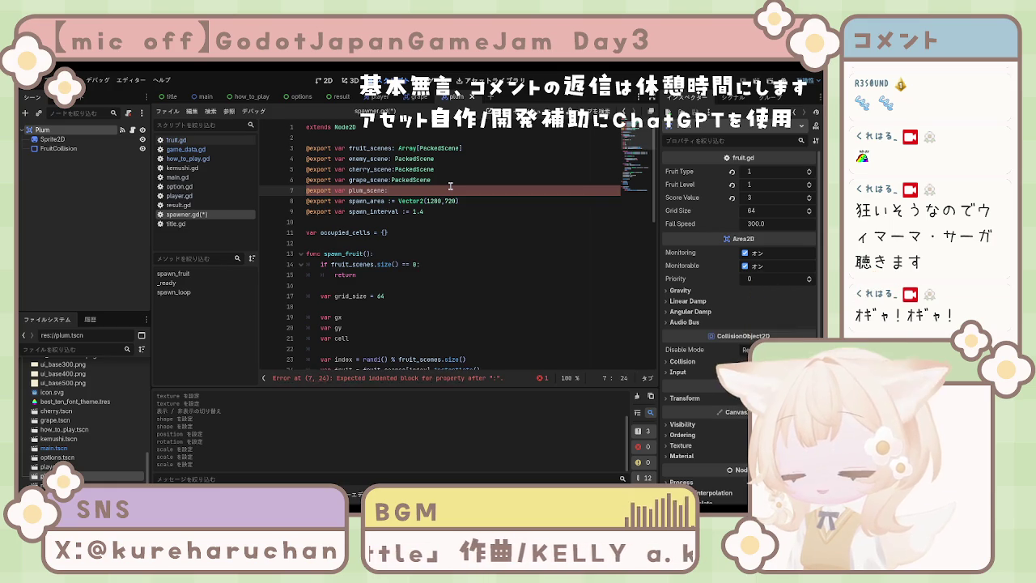
{"action": "type", "text": "Pack"}
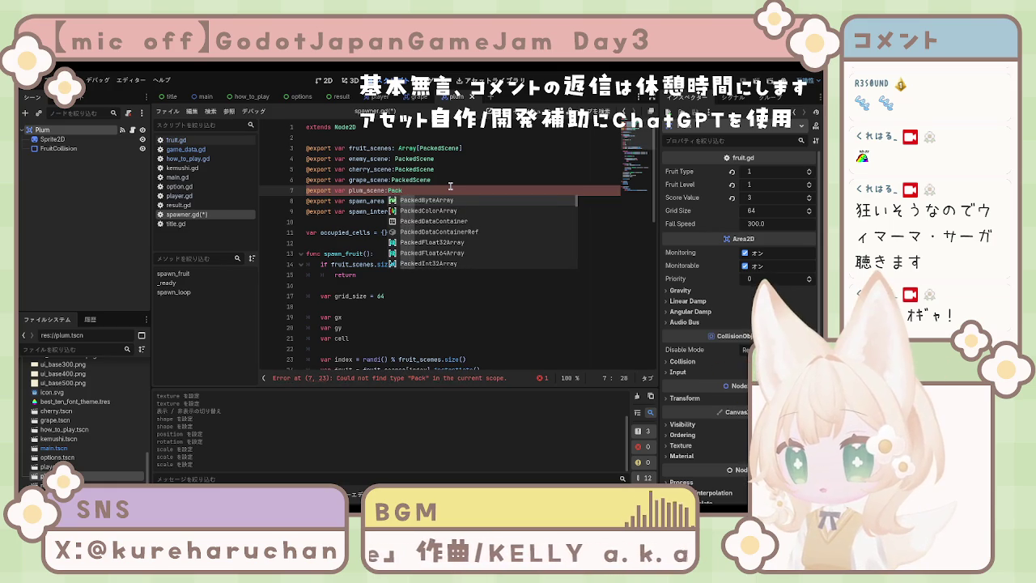
{"action": "key", "text": "Down"}
{"action": "key", "text": "Down"}
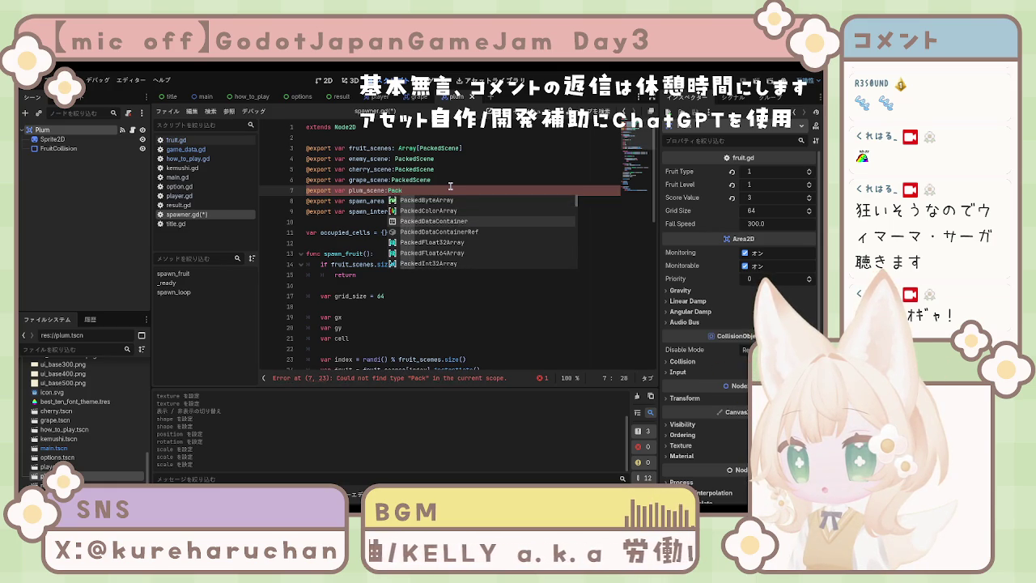
{"action": "key", "text": "Down"}
{"action": "key", "text": "Down"}
{"action": "key", "text": "Down"}
{"action": "key", "text": "Return"}
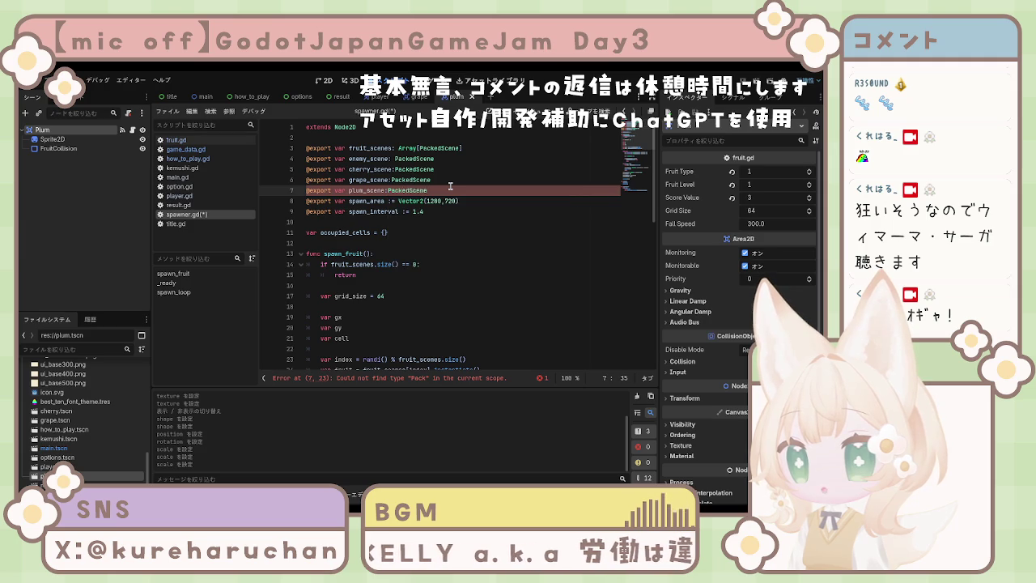
{"action": "key", "text": "ctrl+s"}
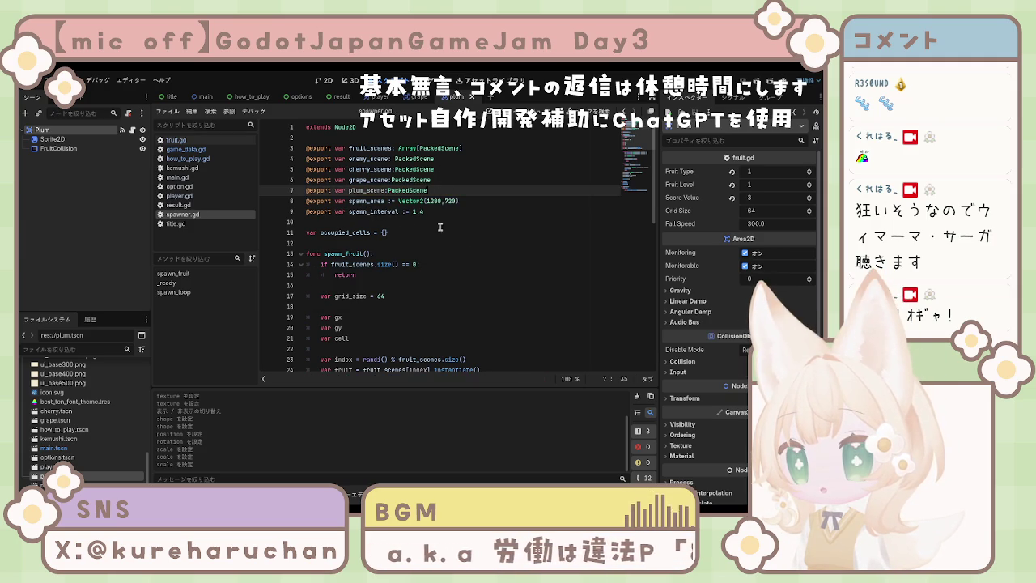
Scroll through spawner.gd and place the caret on blank line 53 after _ready.
{"action": "scroll", "coordinate": [419, 233], "scroll_direction": "down", "scroll_amount": 5}
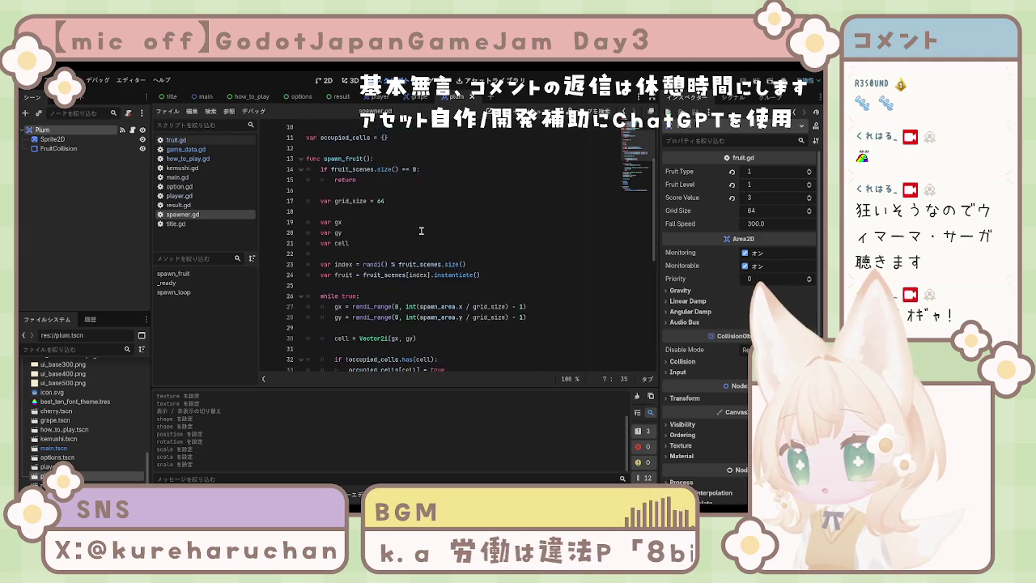
{"action": "scroll", "coordinate": [421, 232], "scroll_direction": "down", "scroll_amount": 4}
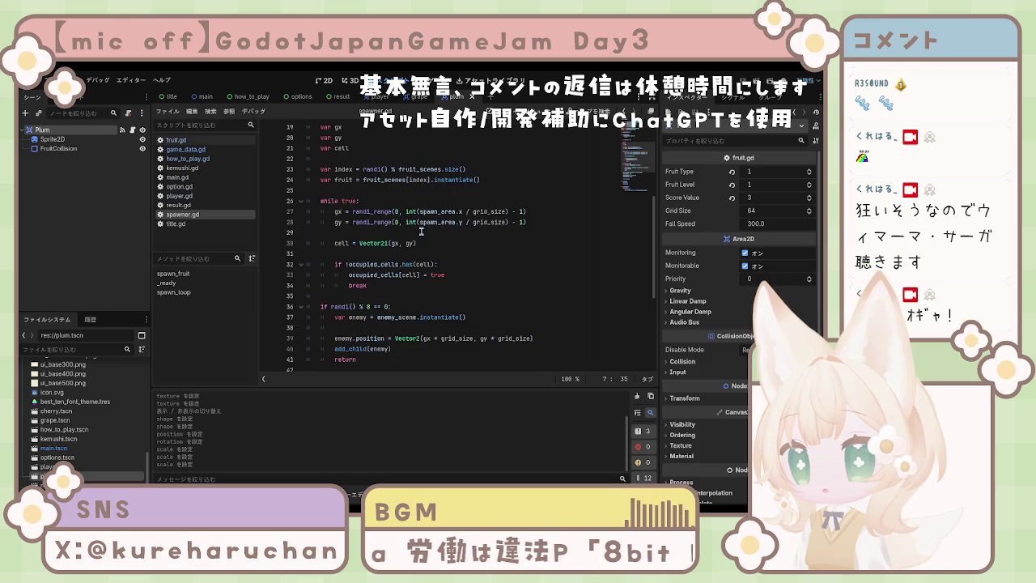
{"action": "scroll", "coordinate": [421, 232], "scroll_direction": "down", "scroll_amount": 1}
{"action": "scroll", "coordinate": [421, 233], "scroll_direction": "up", "scroll_amount": 1}
{"action": "scroll", "coordinate": [421, 231], "scroll_direction": "up", "scroll_amount": 3}
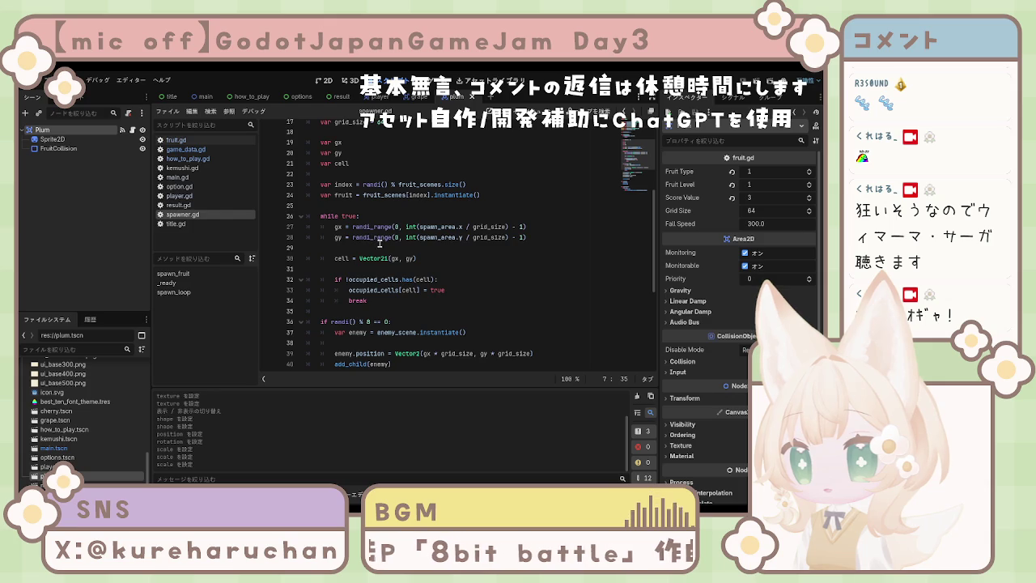
{"action": "scroll", "coordinate": [398, 258], "scroll_direction": "up", "scroll_amount": 1}
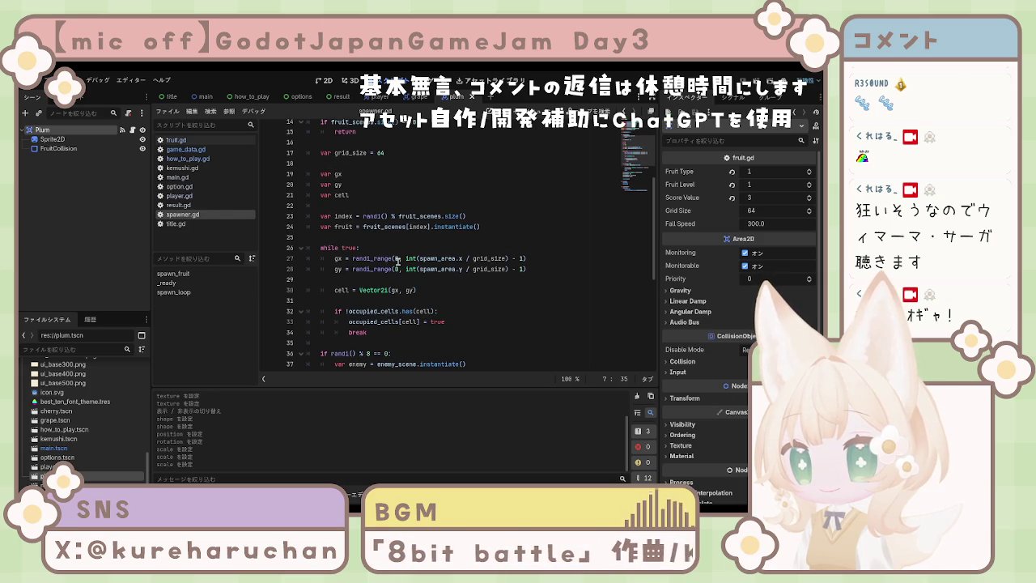
{"action": "scroll", "coordinate": [398, 259], "scroll_direction": "up", "scroll_amount": 2}
{"action": "scroll", "coordinate": [399, 268], "scroll_direction": "up", "scroll_amount": 1}
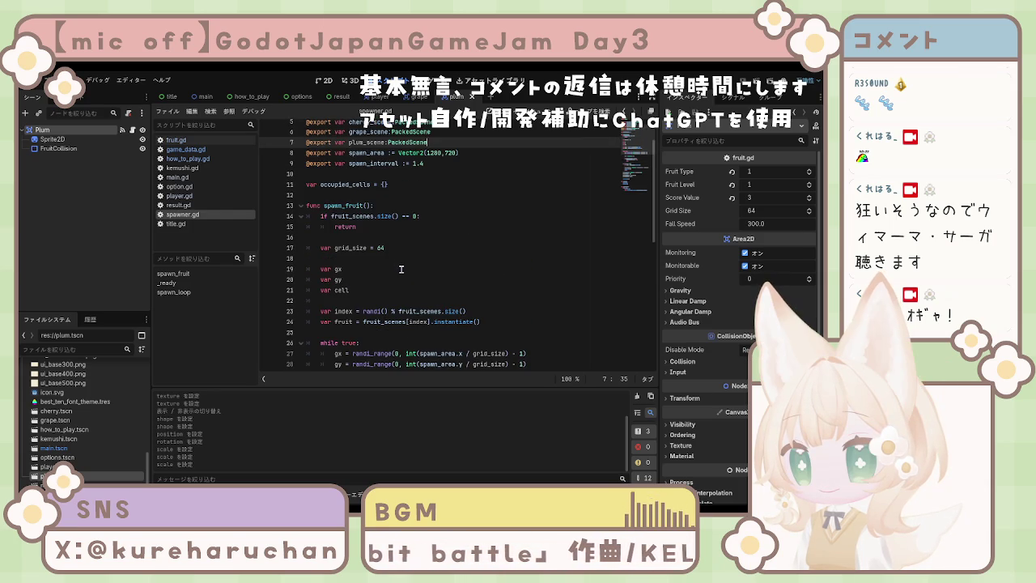
{"action": "scroll", "coordinate": [400, 268], "scroll_direction": "up", "scroll_amount": 1}
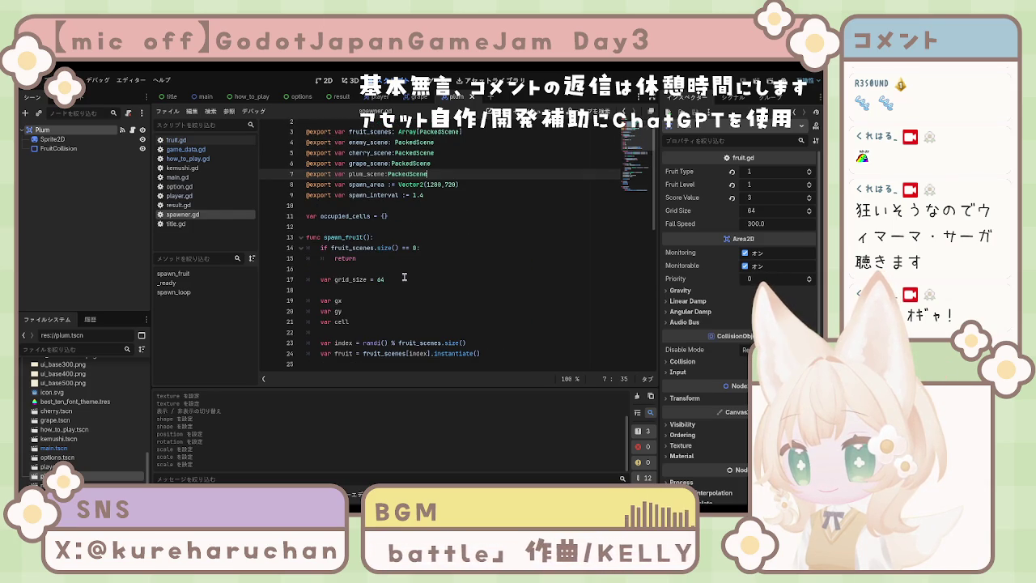
{"action": "scroll", "coordinate": [404, 278], "scroll_direction": "down", "scroll_amount": 6}
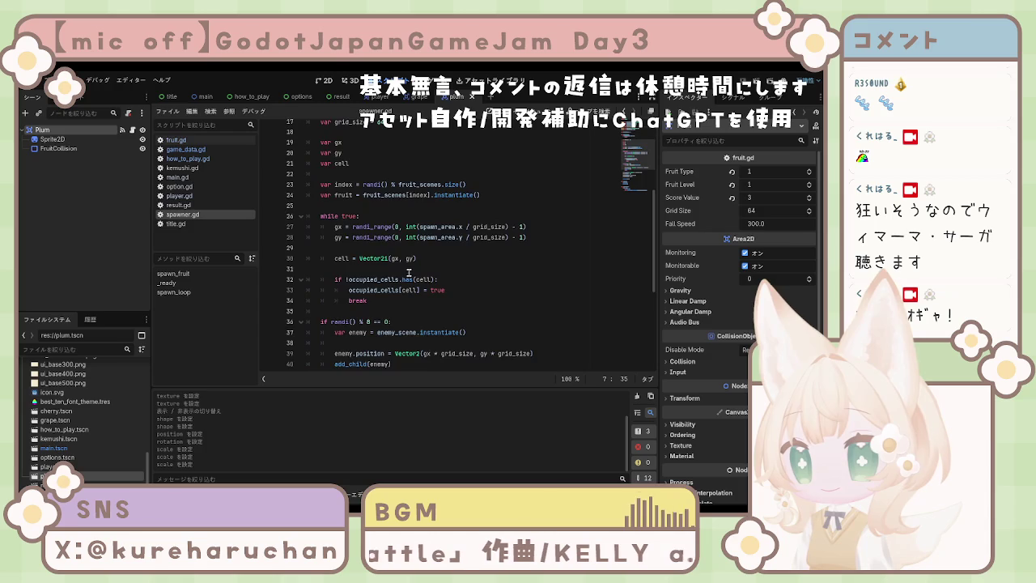
{"action": "scroll", "coordinate": [409, 274], "scroll_direction": "down", "scroll_amount": 3}
{"action": "scroll", "coordinate": [405, 271], "scroll_direction": "down", "scroll_amount": 1}
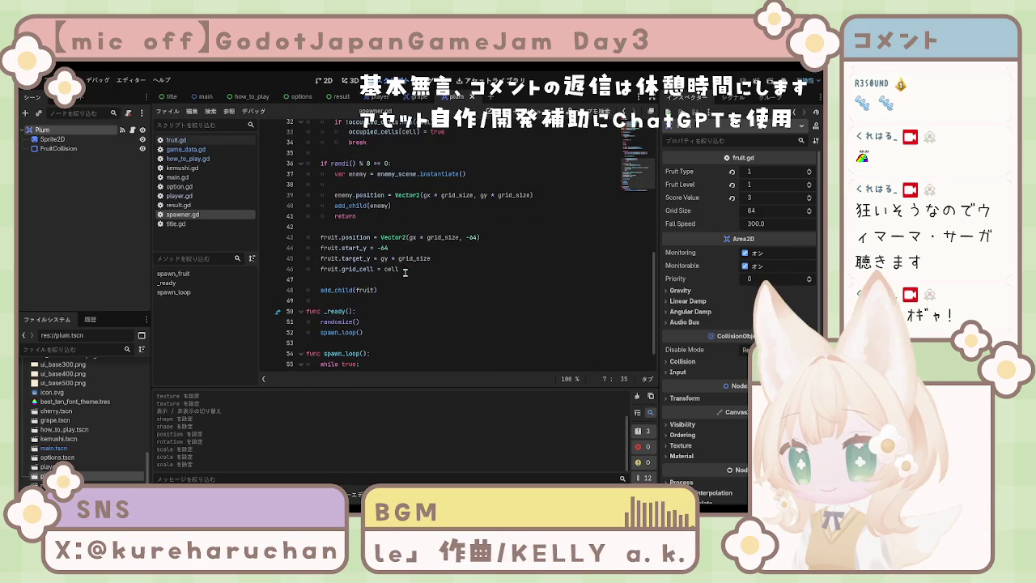
{"action": "scroll", "coordinate": [405, 272], "scroll_direction": "down", "scroll_amount": 1}
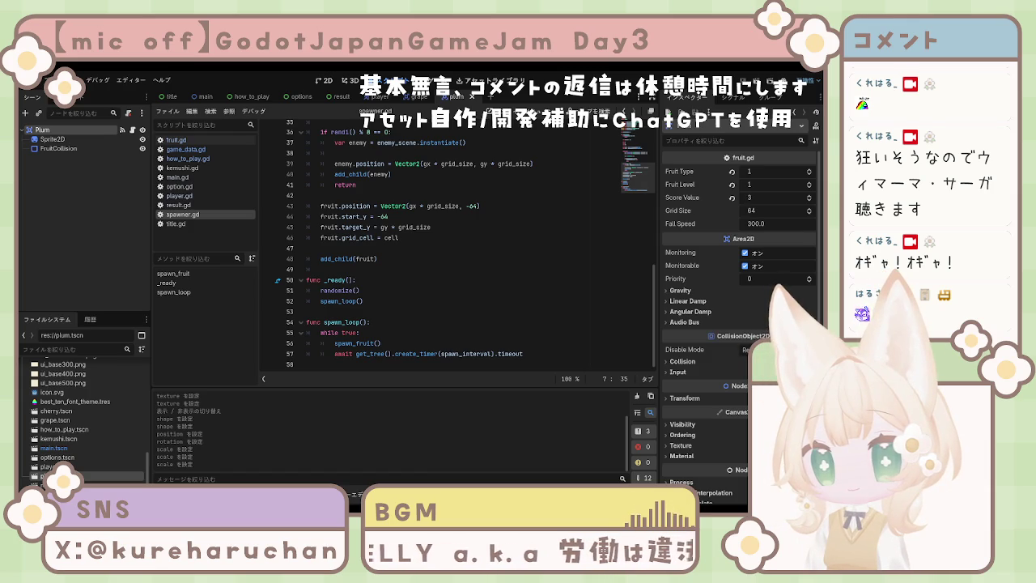
{"action": "left_click", "coordinate": [384, 311]}
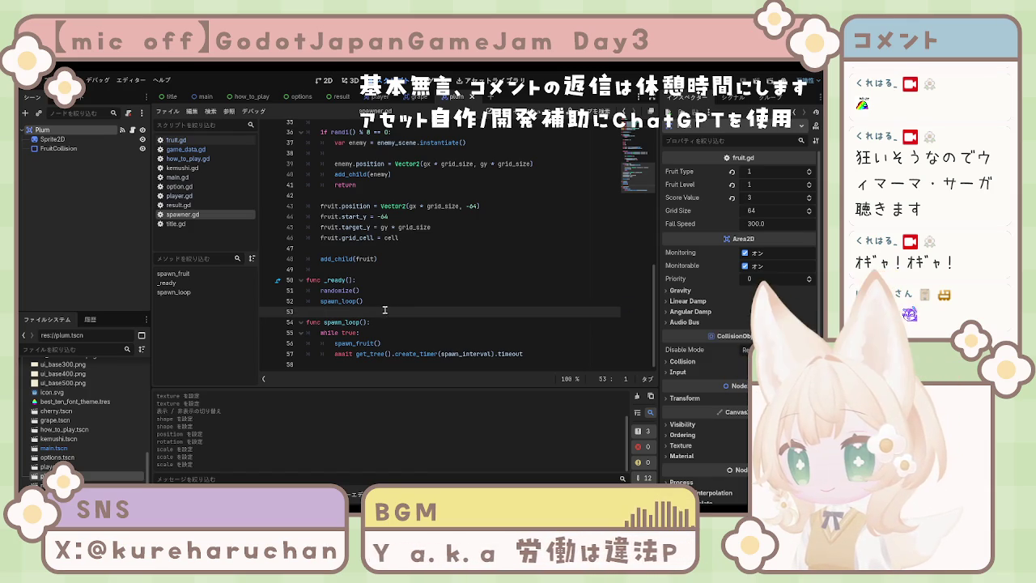
Read through player.gd's movement variables and code, then return to fruit.gd.
{"action": "left_click", "coordinate": [178, 197]}
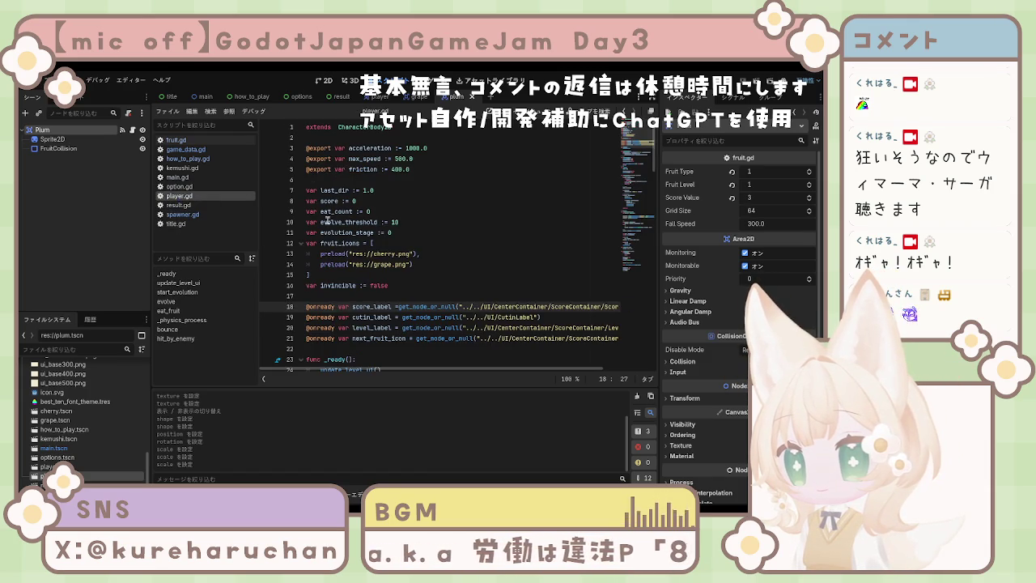
{"action": "scroll", "coordinate": [392, 253], "scroll_direction": "down", "scroll_amount": 7}
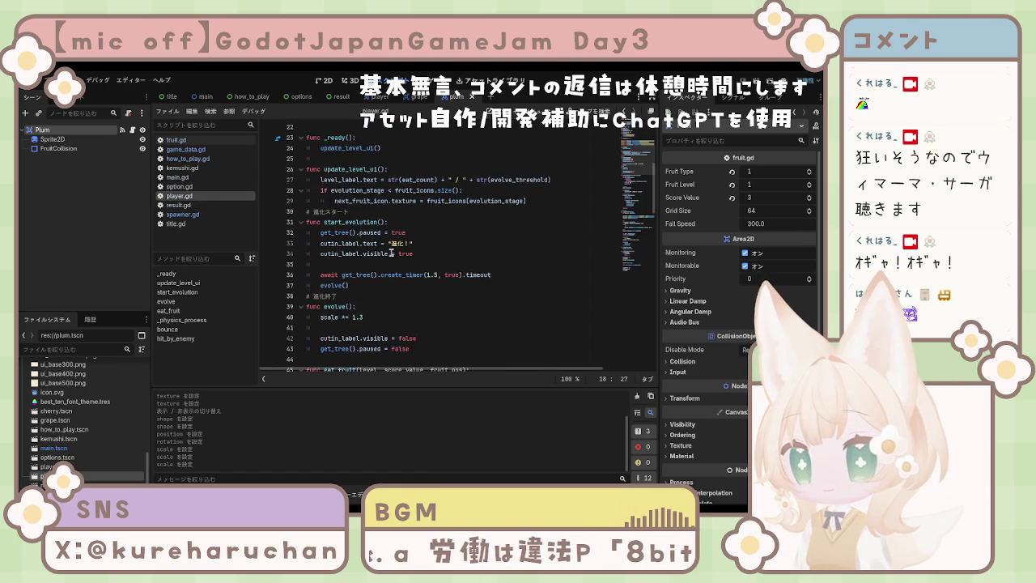
{"action": "scroll", "coordinate": [392, 253], "scroll_direction": "down", "scroll_amount": 3}
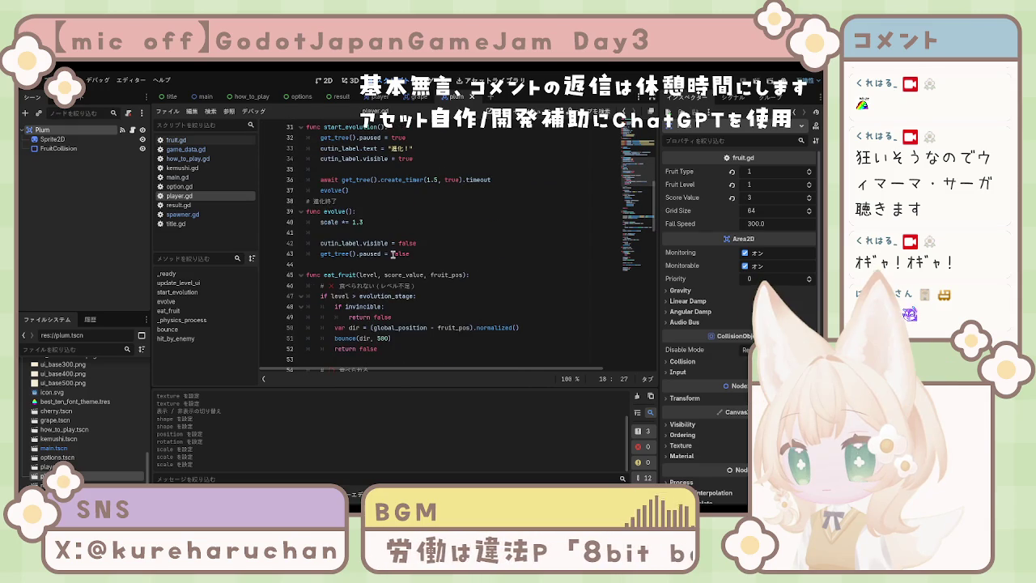
{"action": "scroll", "coordinate": [393, 255], "scroll_direction": "up", "scroll_amount": 3}
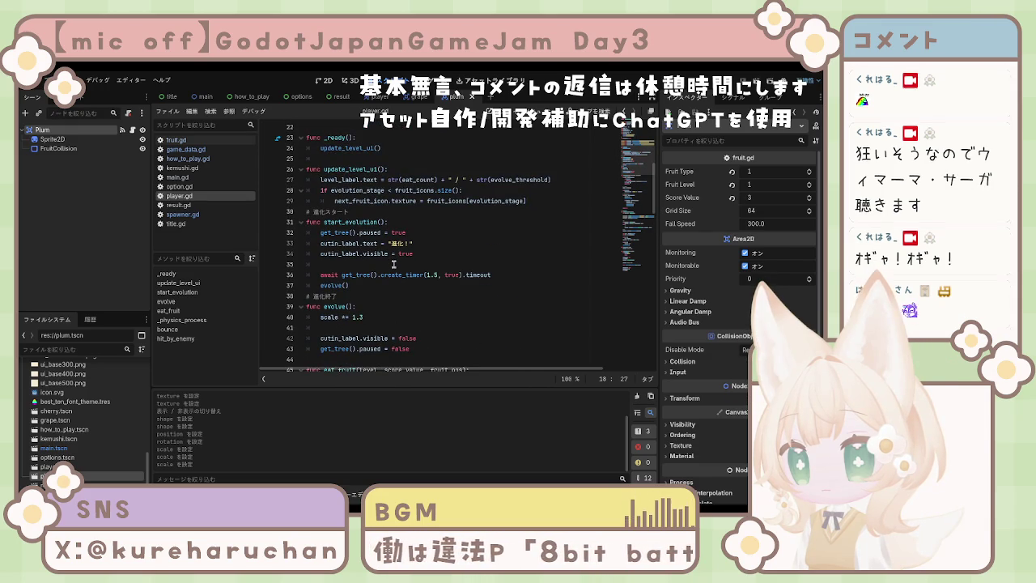
{"action": "scroll", "coordinate": [391, 260], "scroll_direction": "down", "scroll_amount": 4}
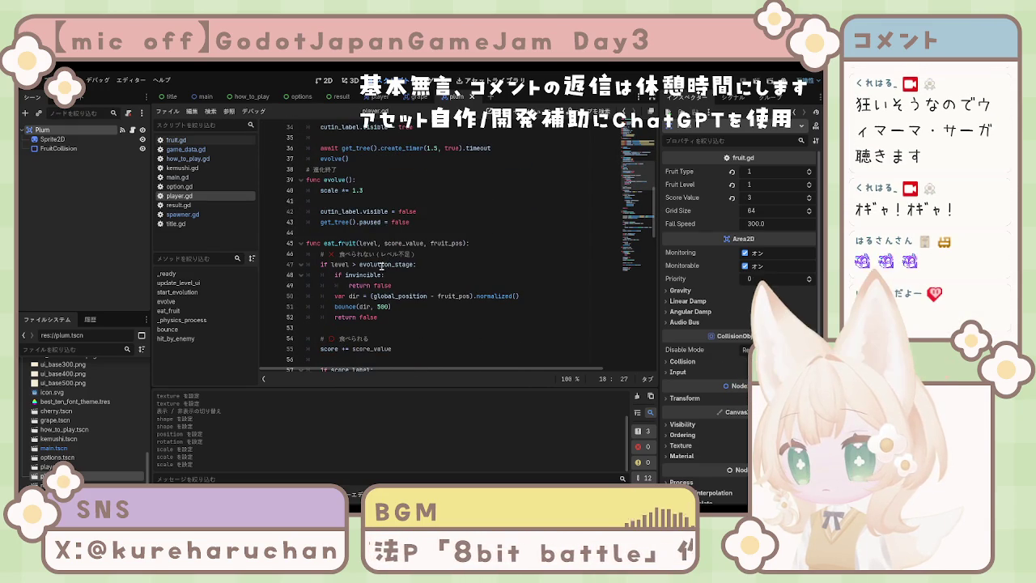
{"action": "scroll", "coordinate": [381, 264], "scroll_direction": "down", "scroll_amount": 3}
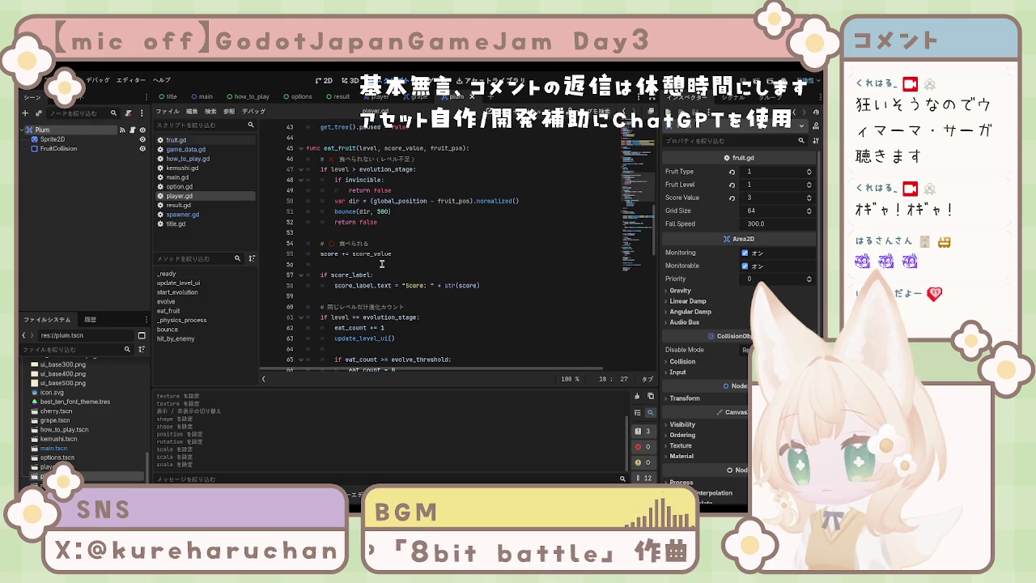
{"action": "scroll", "coordinate": [382, 264], "scroll_direction": "down", "scroll_amount": 2}
{"action": "scroll", "coordinate": [382, 263], "scroll_direction": "down", "scroll_amount": 8}
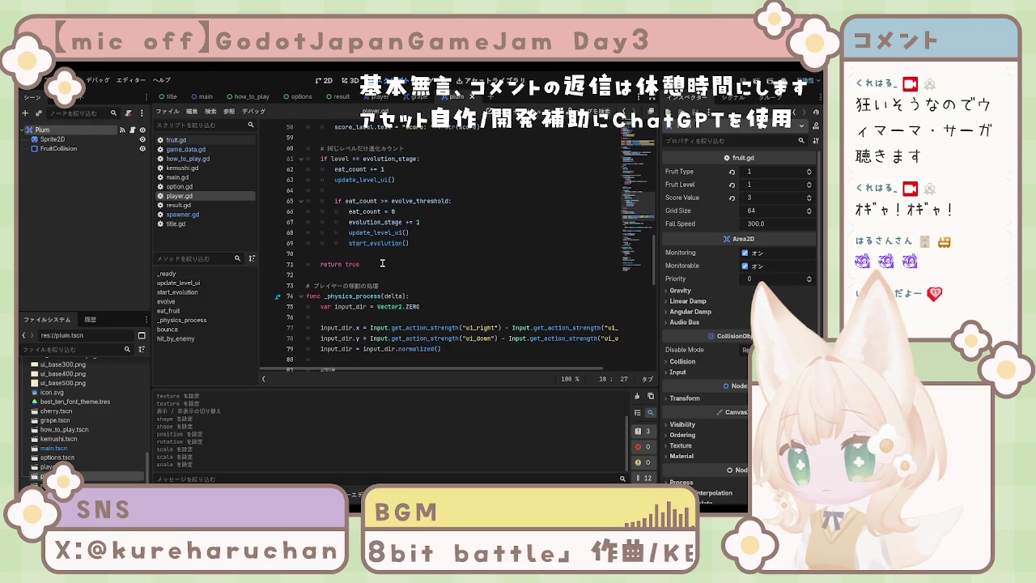
{"action": "scroll", "coordinate": [395, 275], "scroll_direction": "up", "scroll_amount": 10}
{"action": "scroll", "coordinate": [395, 274], "scroll_direction": "up", "scroll_amount": 14}
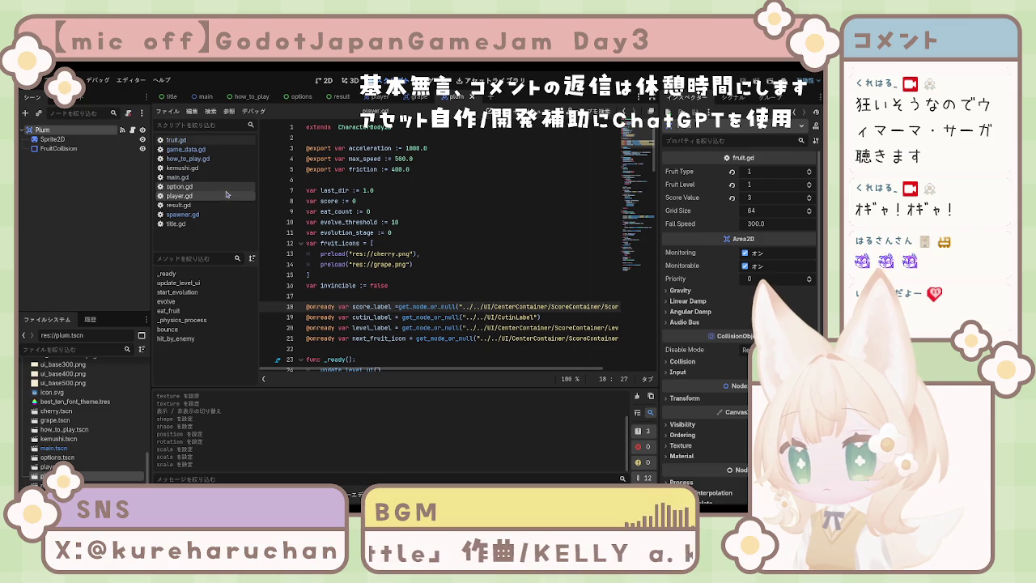
{"action": "left_click", "coordinate": [187, 140]}
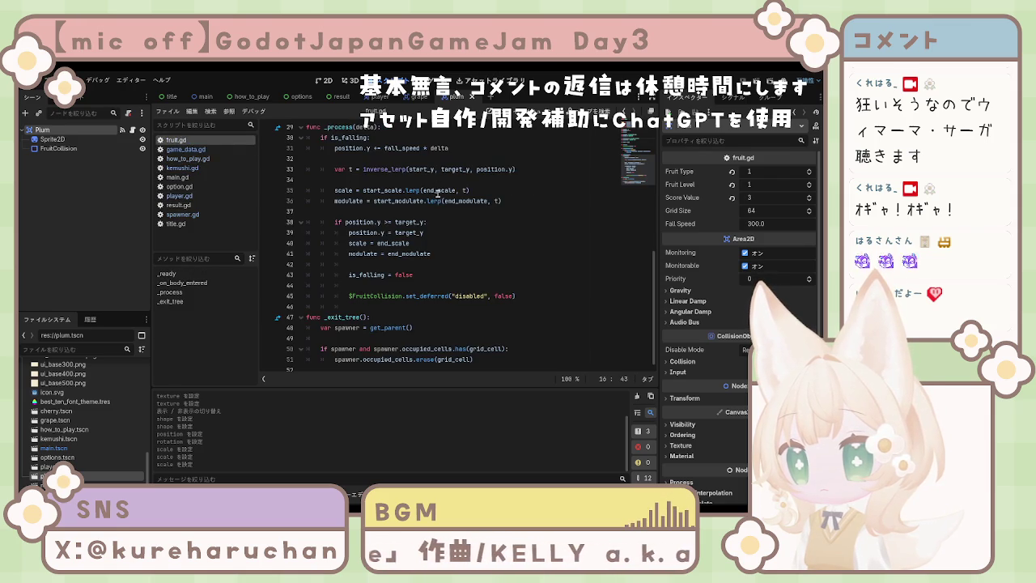
Review fruit.gd from its fall and easing code back up to the exported settings, then switch to spawner.gd.
{"action": "scroll", "coordinate": [433, 206], "scroll_direction": "up", "scroll_amount": 5}
{"action": "scroll", "coordinate": [427, 225], "scroll_direction": "down", "scroll_amount": 5}
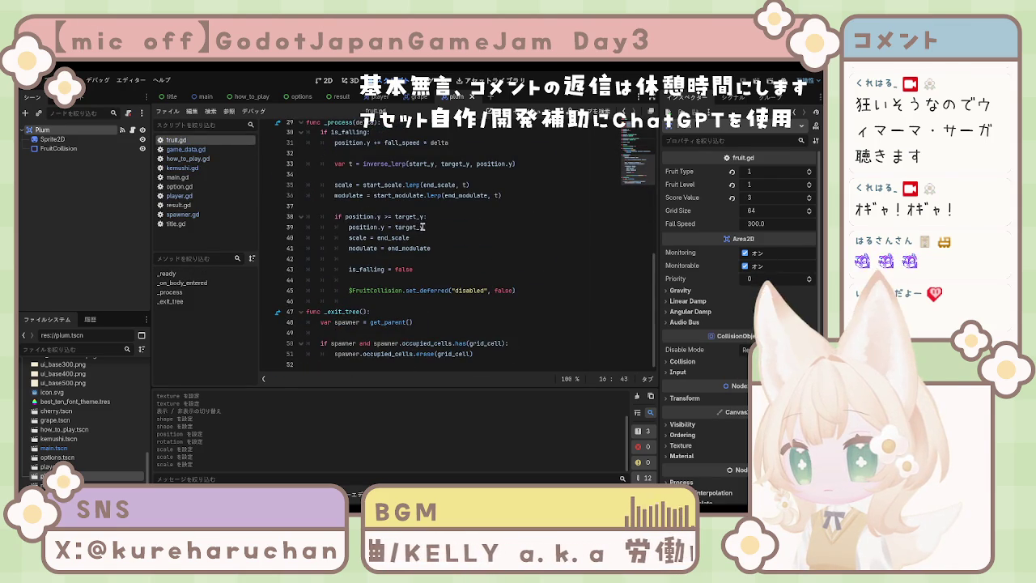
{"action": "scroll", "coordinate": [415, 243], "scroll_direction": "up", "scroll_amount": 2}
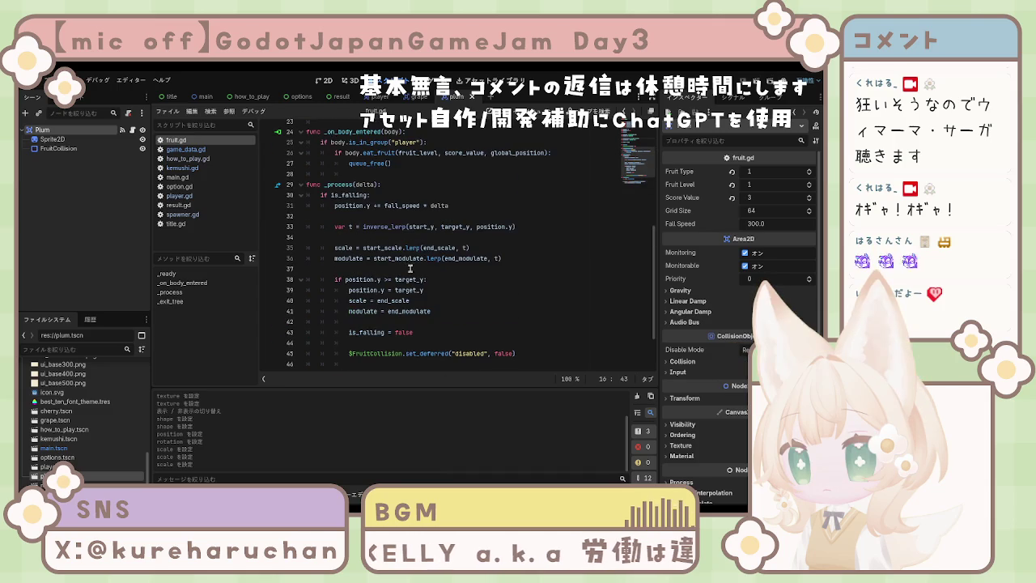
{"action": "scroll", "coordinate": [409, 262], "scroll_direction": "up", "scroll_amount": 2}
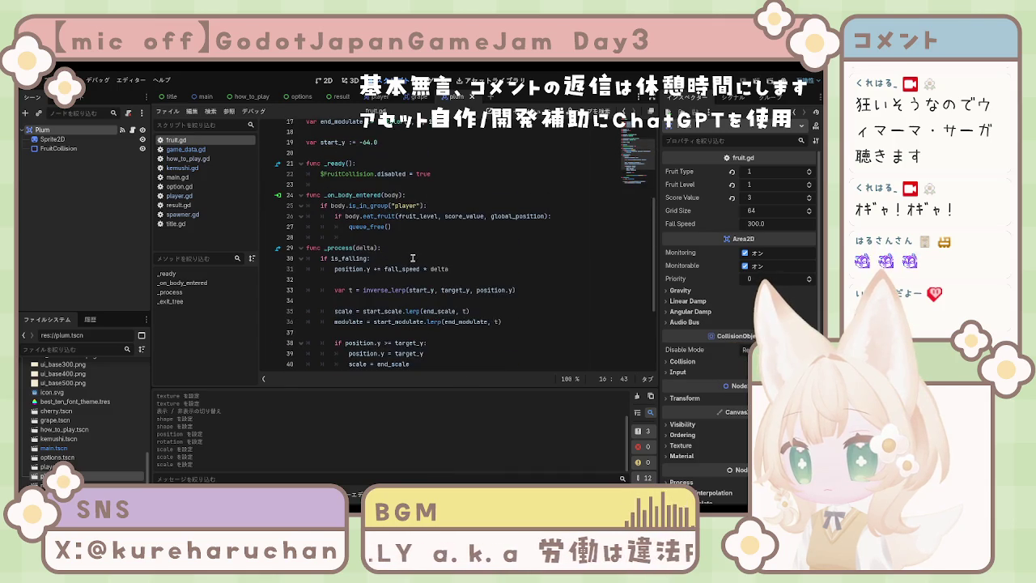
{"action": "scroll", "coordinate": [413, 256], "scroll_direction": "up", "scroll_amount": 5}
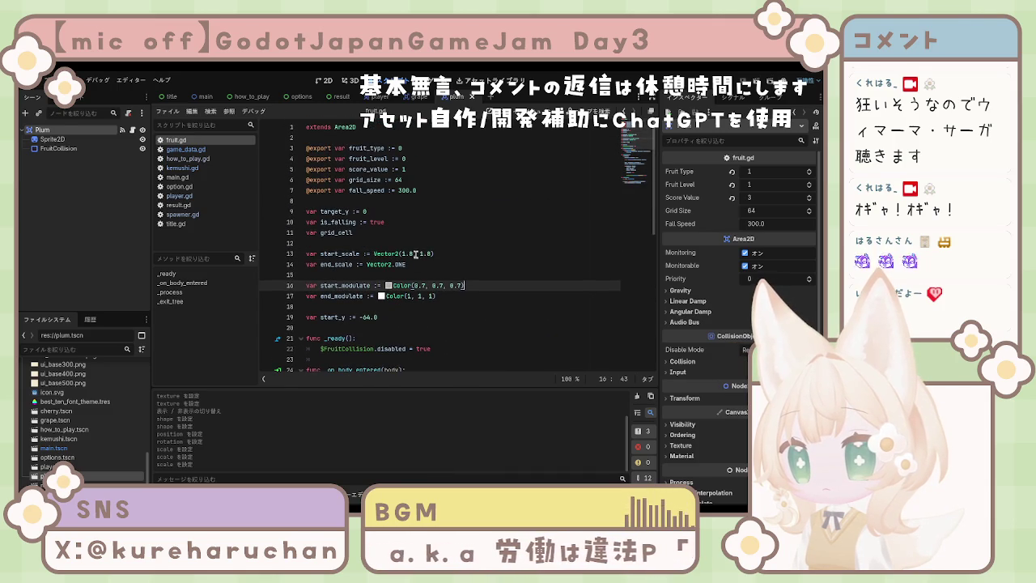
{"action": "left_click", "coordinate": [182, 214]}
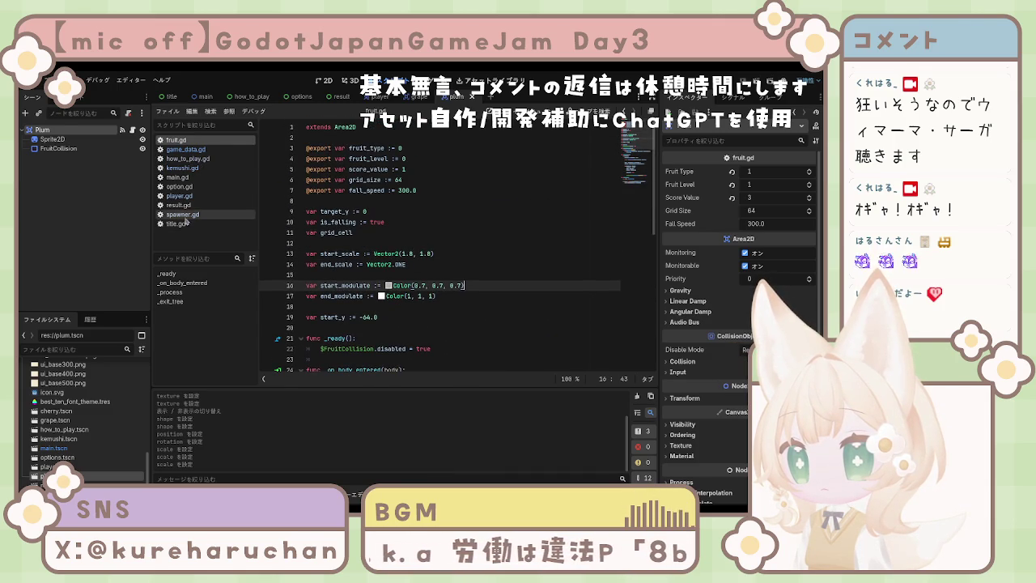
Copy the plum_scene export line below itself, rename the copy to orange_scene, and save spawner.gd.
{"action": "scroll", "coordinate": [417, 190], "scroll_direction": "up", "scroll_amount": 11}
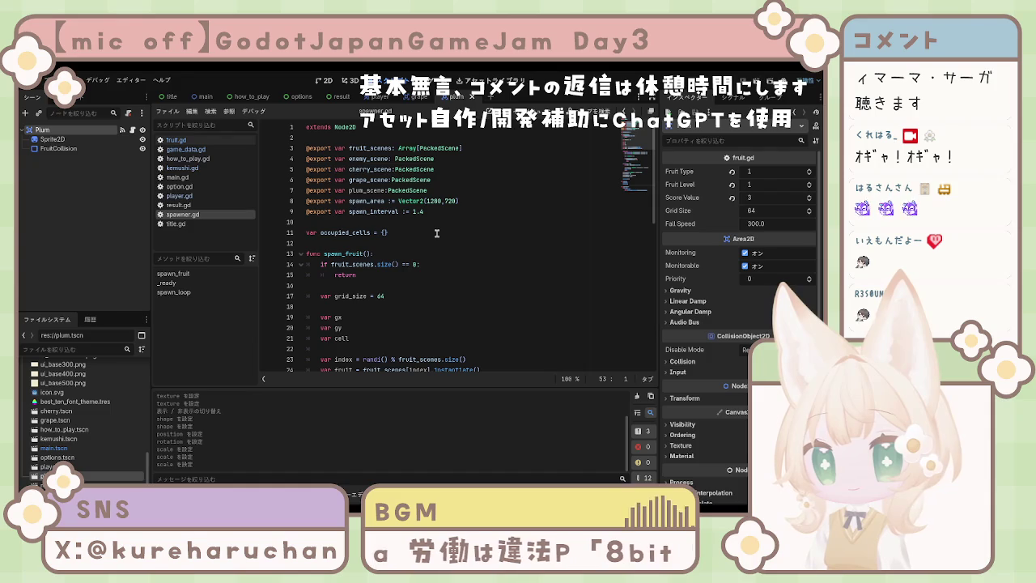
{"action": "left_click_drag", "start_coordinate": [428, 190], "coordinate": [307, 189]}
{"action": "key", "text": "ctrl+c"}
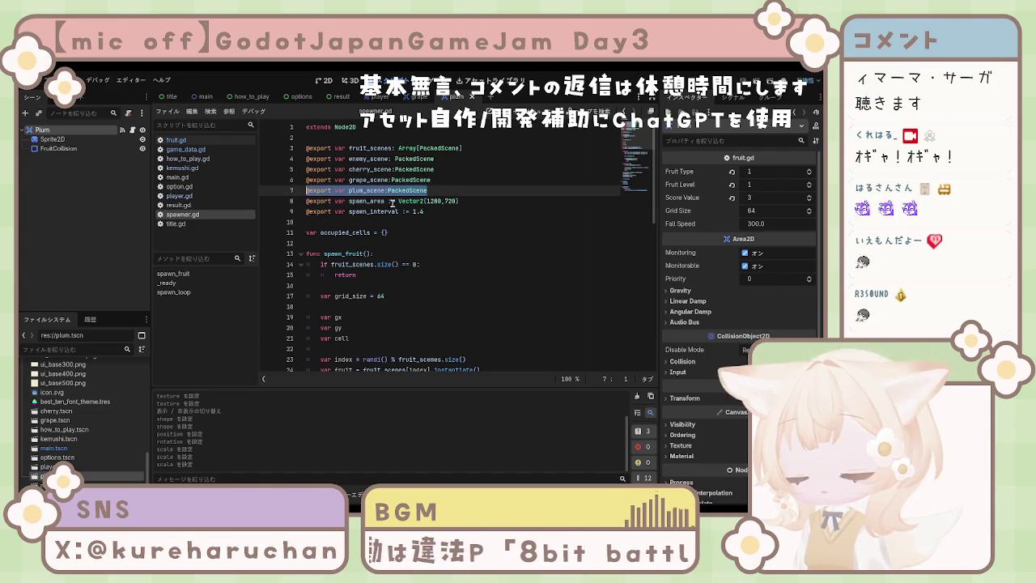
{"action": "left_click", "coordinate": [427, 191]}
{"action": "key", "text": "Return"}
{"action": "key", "text": "ctrl+v"}
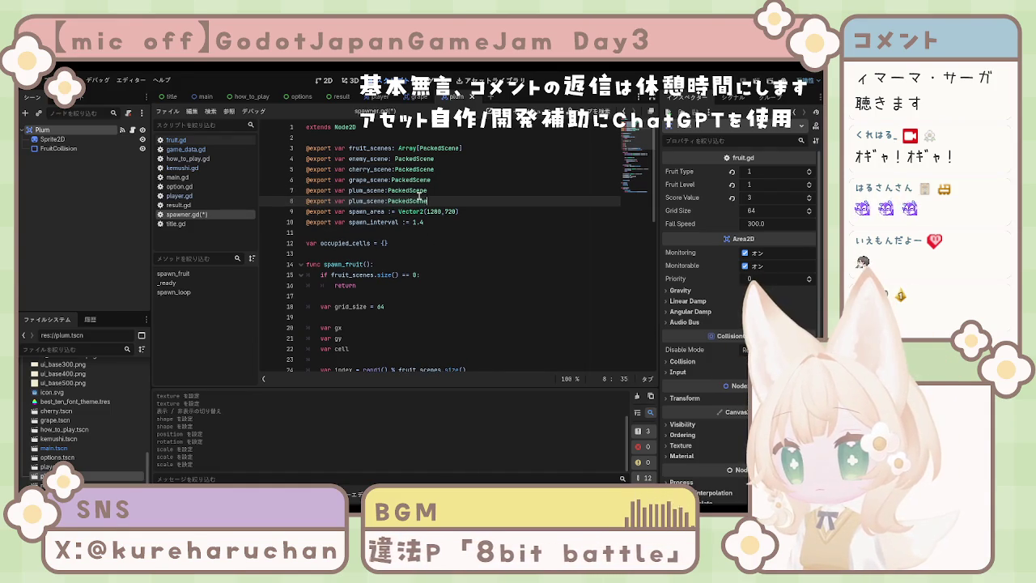
{"action": "left_click", "coordinate": [352, 201]}
{"action": "key", "text": "Delete"}
{"action": "key", "text": "Delete"}
{"action": "key", "text": "Delete"}
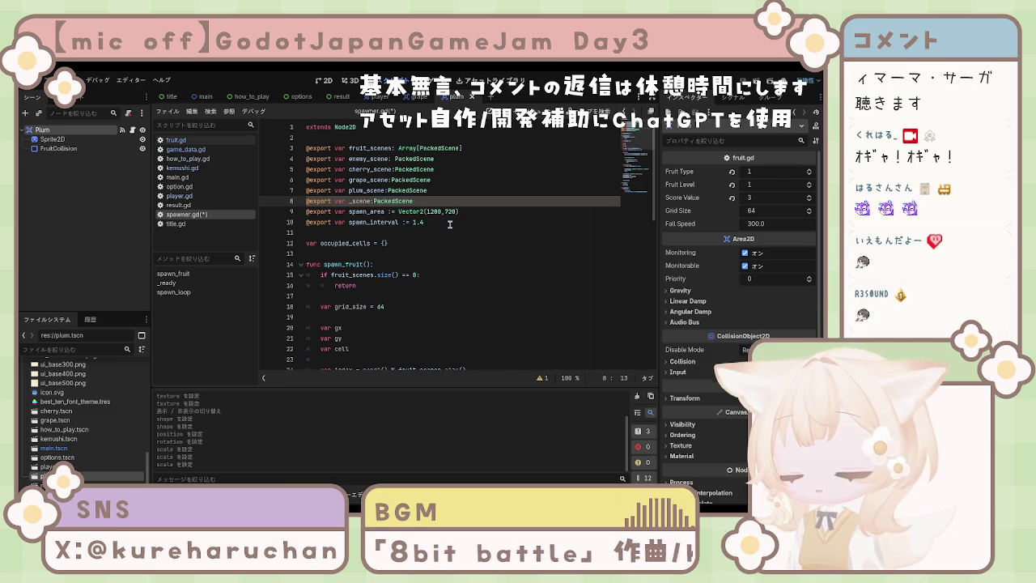
{"action": "type", "text": "orange"}
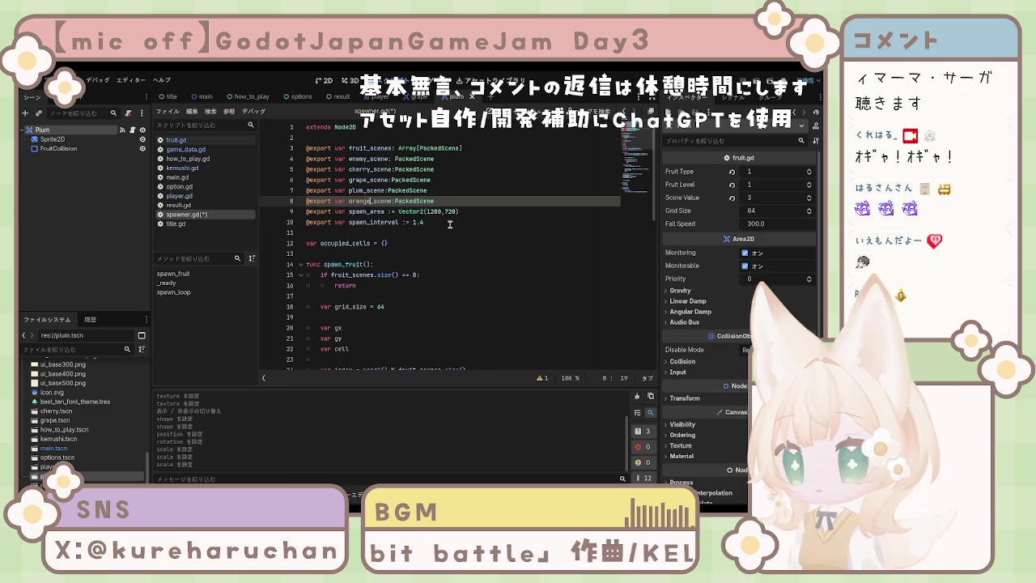
{"action": "left_click", "coordinate": [465, 247]}
{"action": "key", "text": "ctrl+s"}
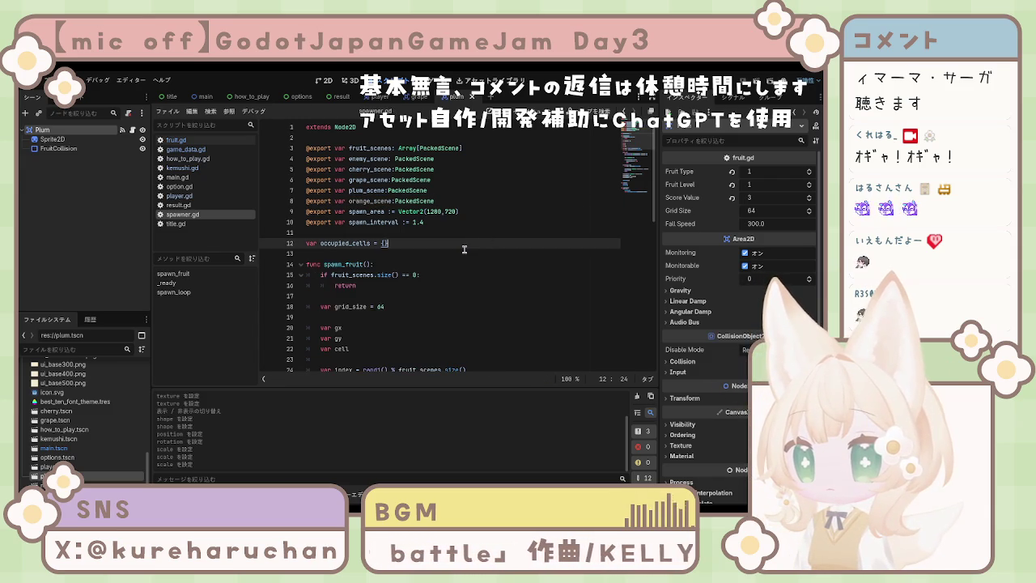
Scroll through spawner.gd to check the script around the new orange_scene export.
{"action": "scroll", "coordinate": [441, 241], "scroll_direction": "down", "scroll_amount": 4}
{"action": "scroll", "coordinate": [442, 241], "scroll_direction": "up", "scroll_amount": 4}
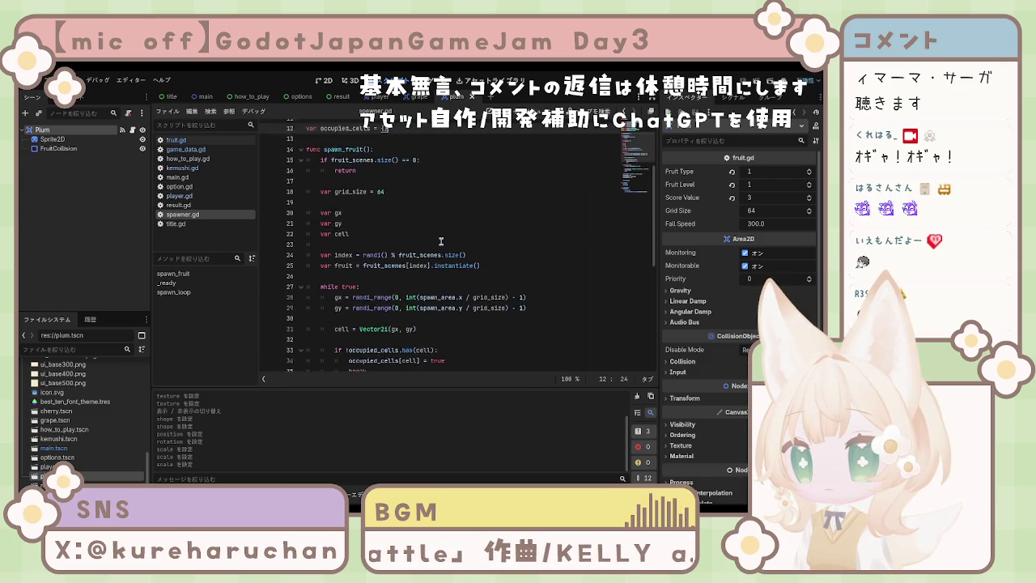
{"action": "left_click", "coordinate": [422, 232]}
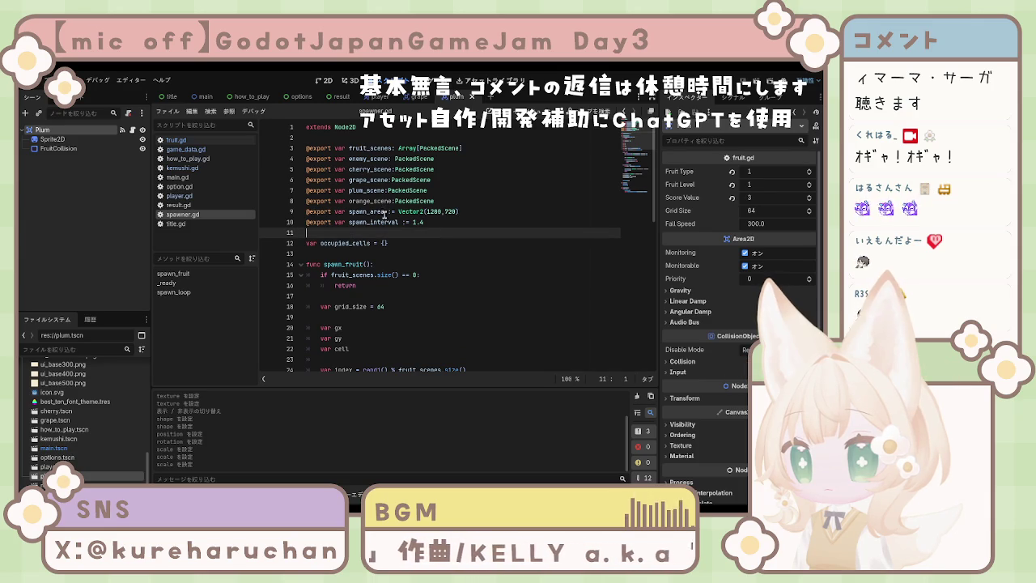
{"action": "scroll", "coordinate": [386, 218], "scroll_direction": "down", "scroll_amount": 3}
{"action": "scroll", "coordinate": [390, 222], "scroll_direction": "up", "scroll_amount": 3}
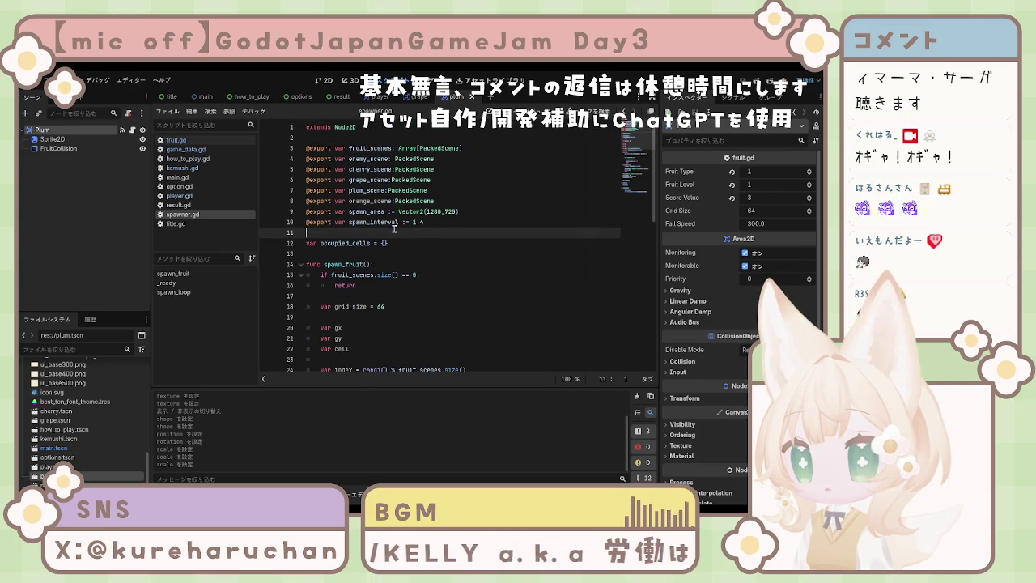
{"action": "scroll", "coordinate": [395, 229], "scroll_direction": "down", "scroll_amount": 2}
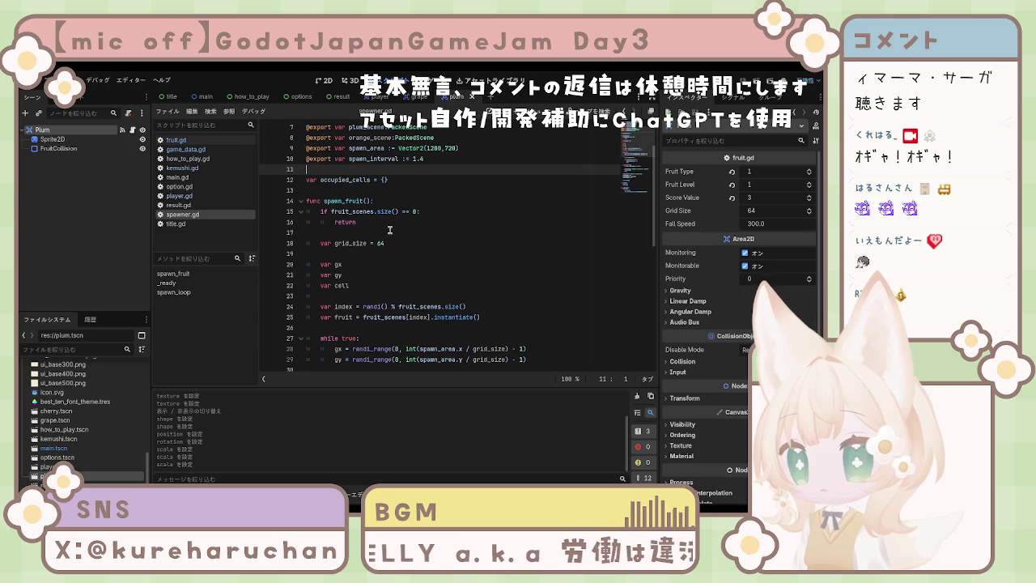